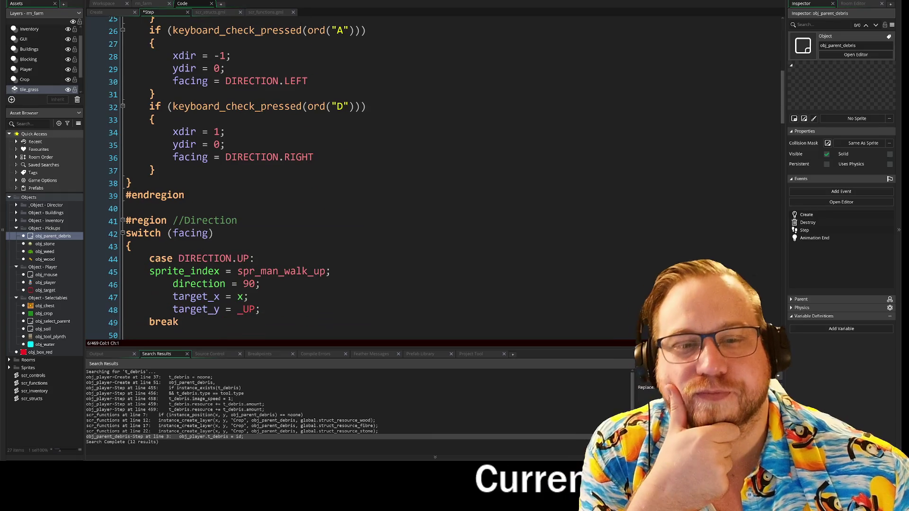
- Select the tool_pause == false condition in the Player Step code
scroll(445, 177, up, 5)
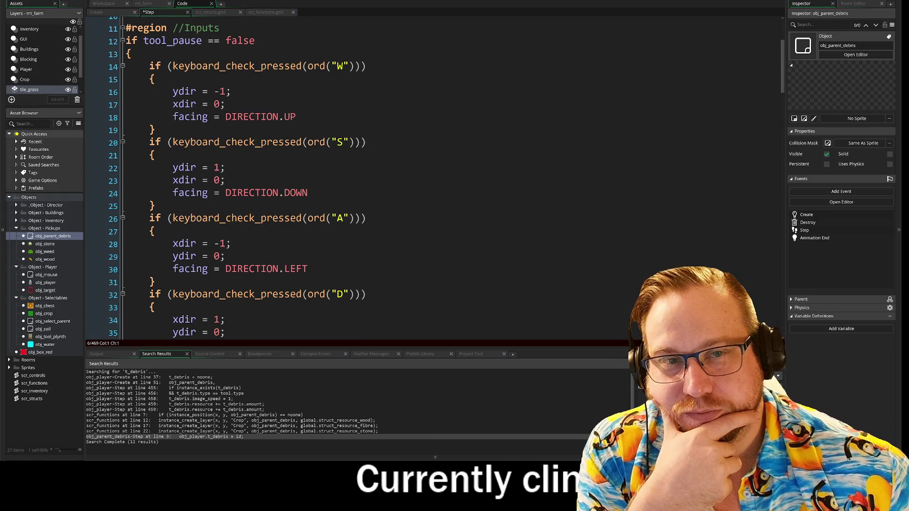
scroll(445, 178, up, 1)
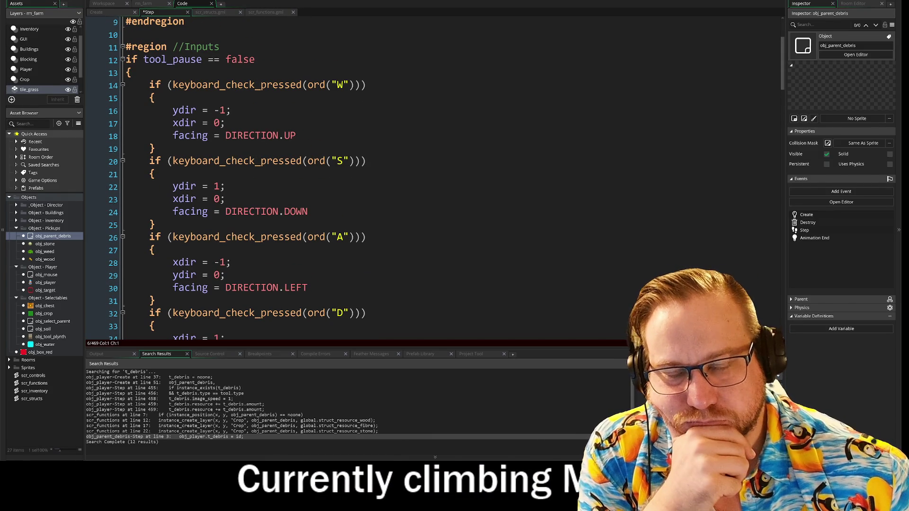
scroll(445, 177, down, 7)
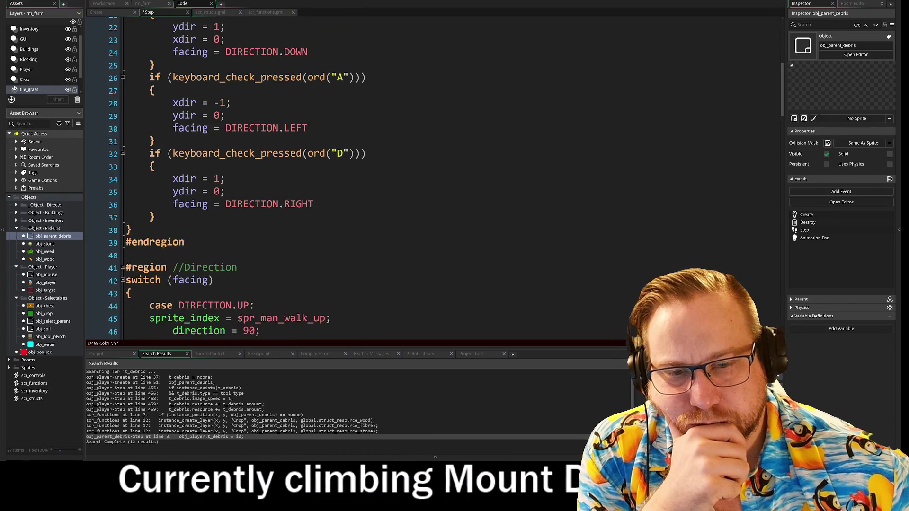
scroll(445, 178, up, 4)
scroll(445, 178, up, 4)
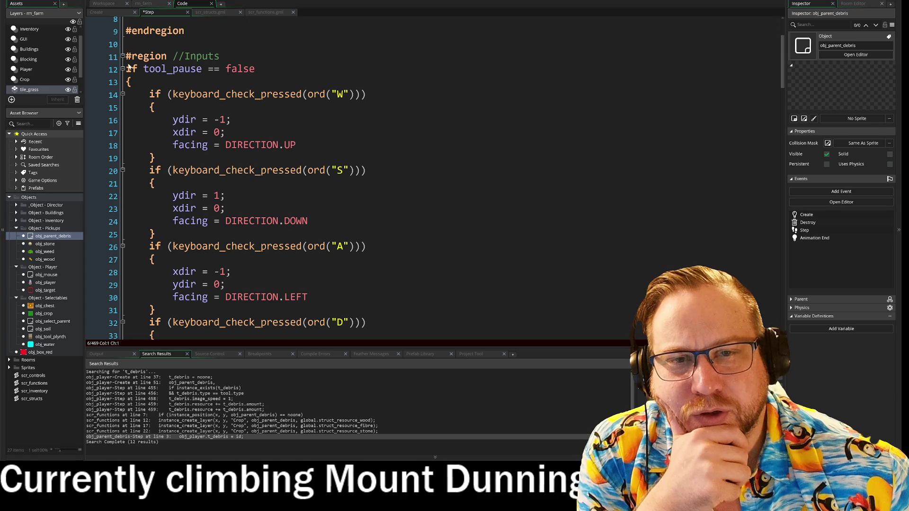
click(107, 68)
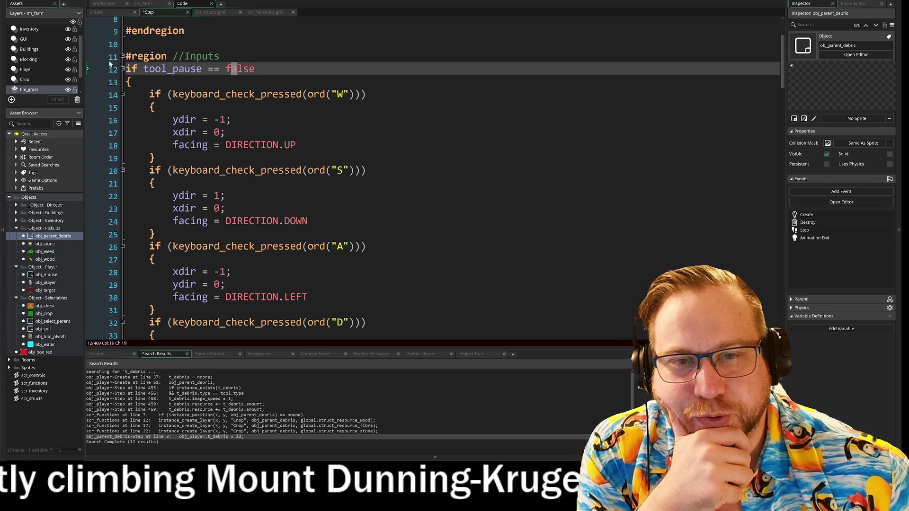
drag(143, 69, 255, 68)
click(255, 69)
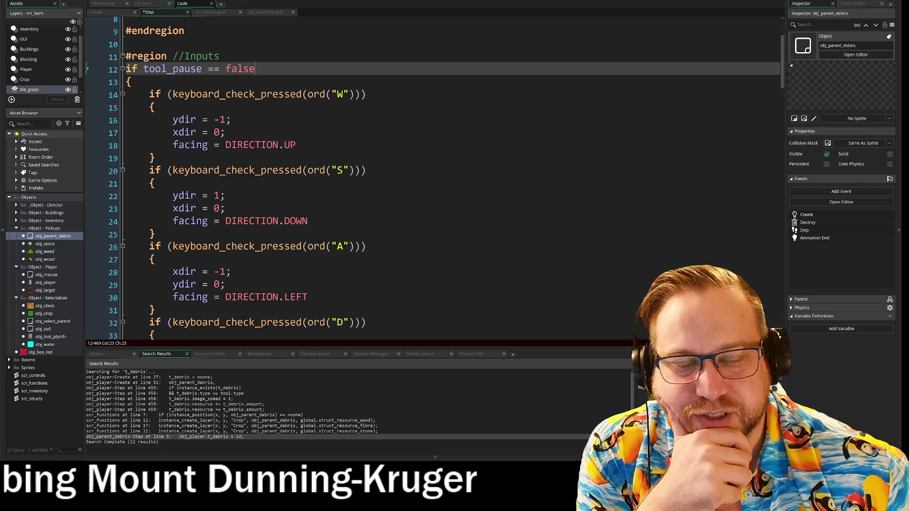
scroll(305, 217, down, 5)
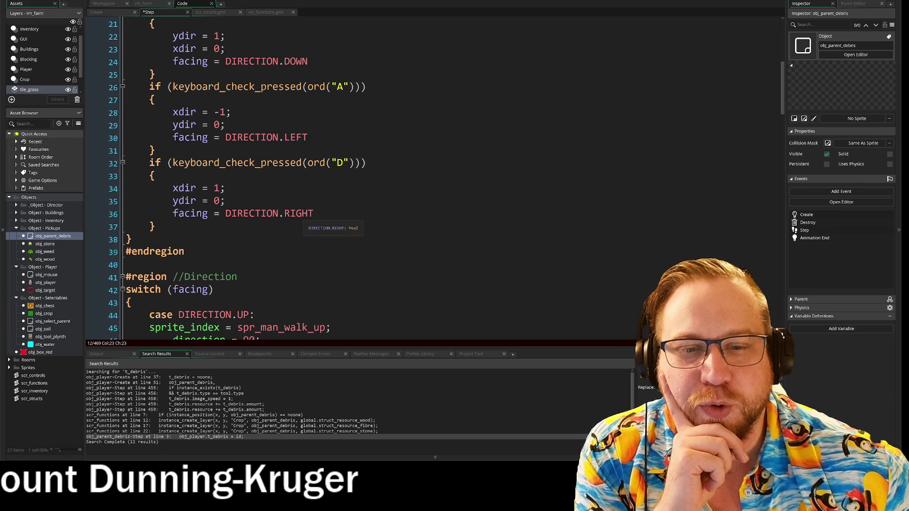
scroll(305, 217, down, 10)
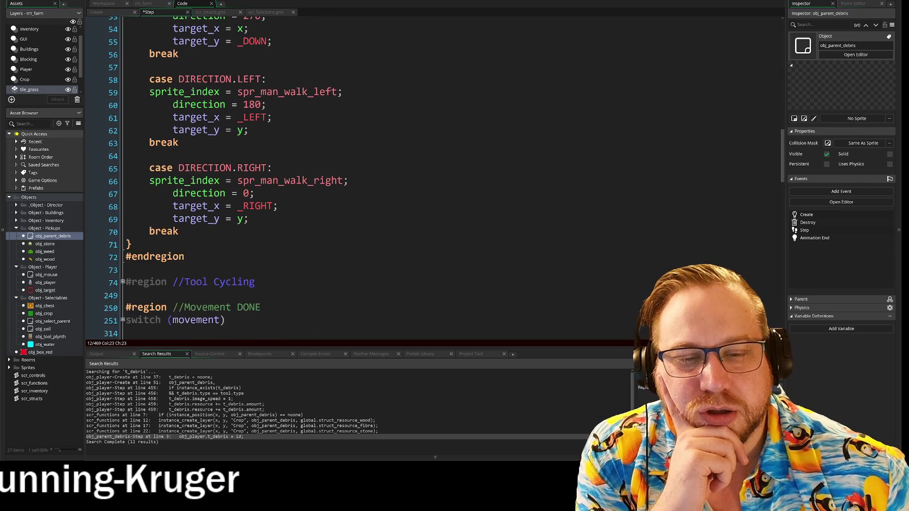
scroll(305, 217, up, 8)
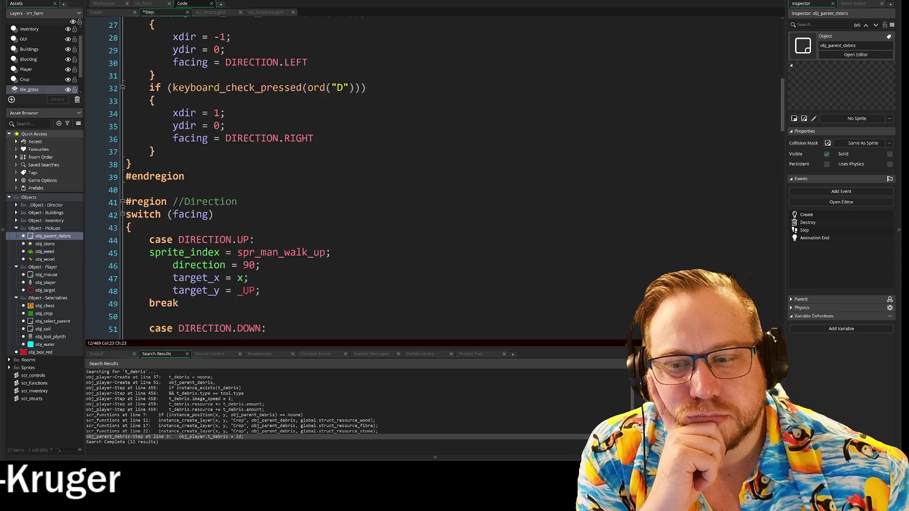
scroll(305, 217, up, 2)
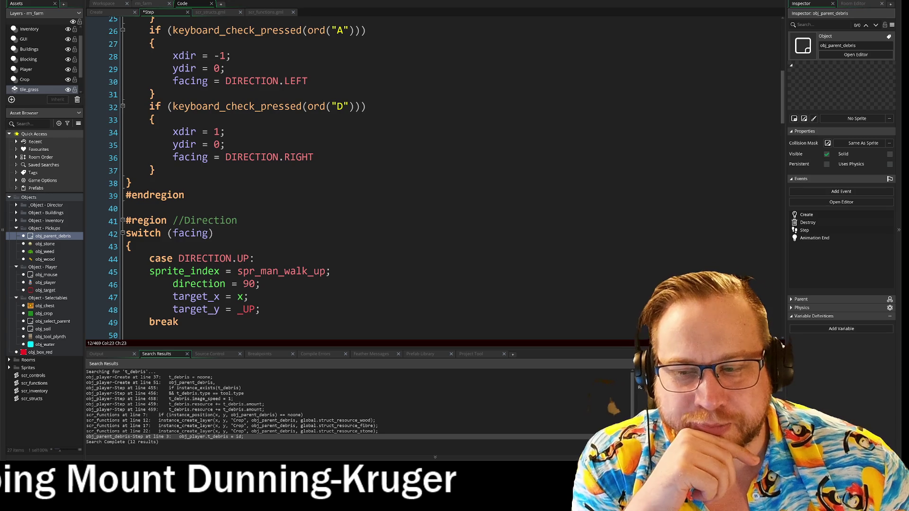
- Move the caret to empty line 50 and give the code editor more height
click(391, 323)
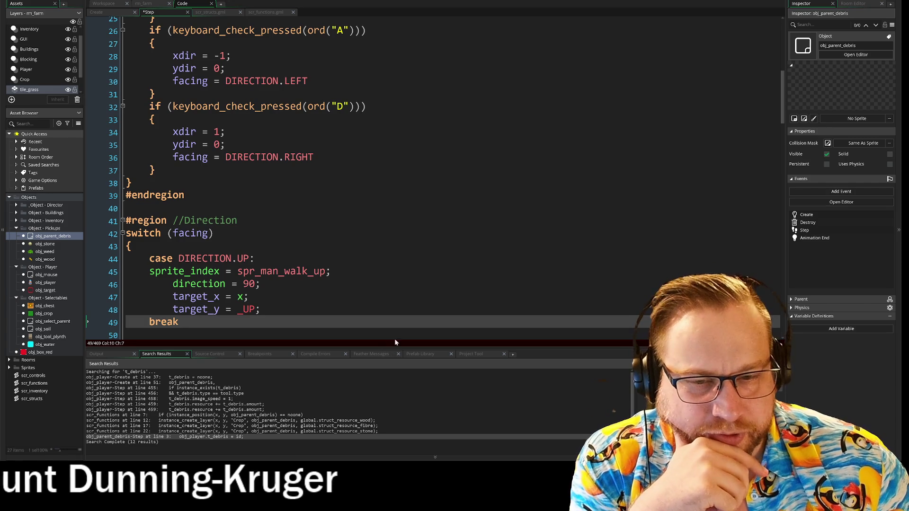
key(Down)
drag(391, 349, 393, 369)
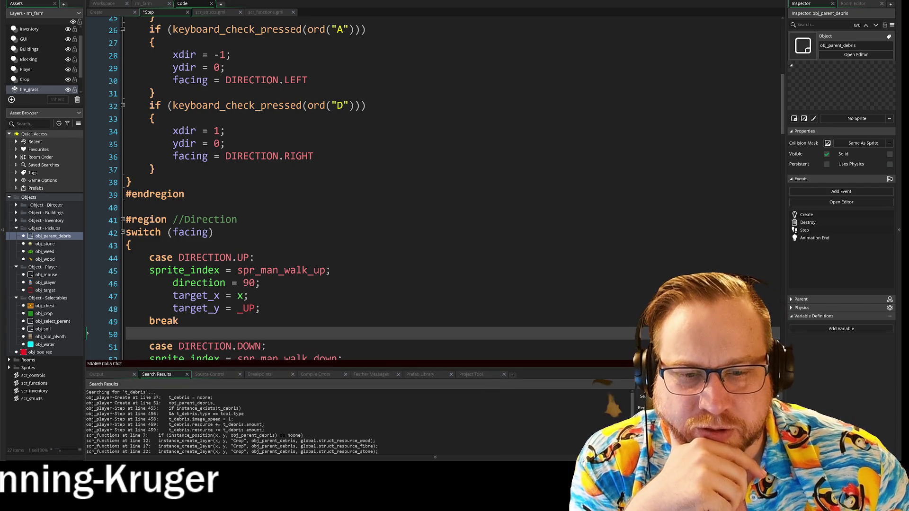
scroll(379, 189, down, 10)
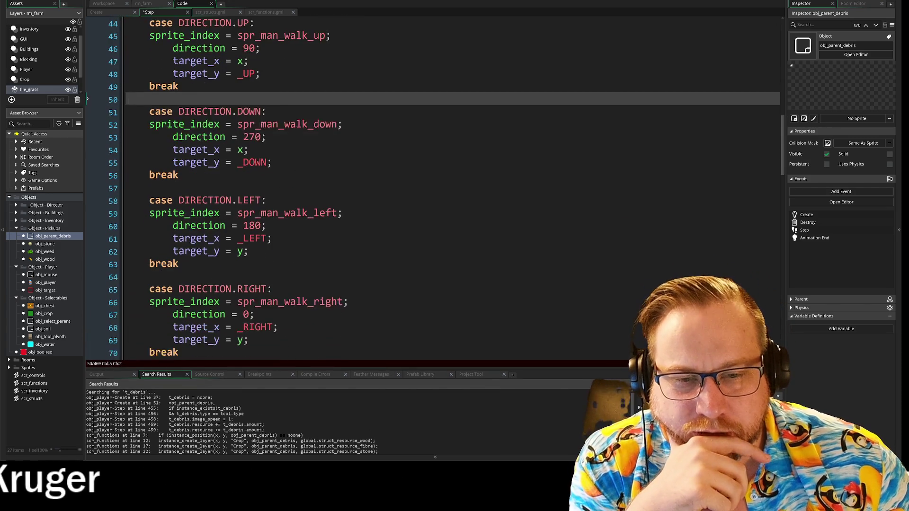
scroll(343, 315, down, 5)
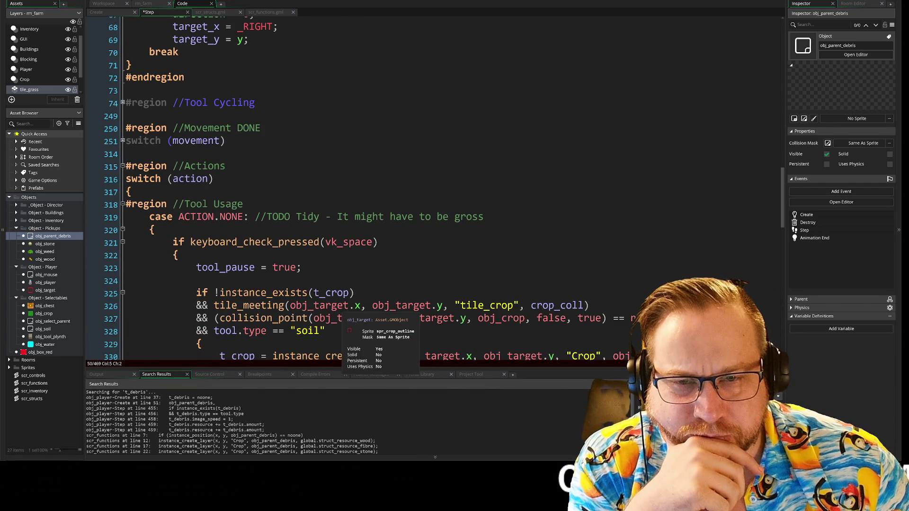
- Scroll to line 349 and unfold the ACTION.PICKUP case to show its harvesting code
click(122, 141)
scroll(125, 113, down, 1)
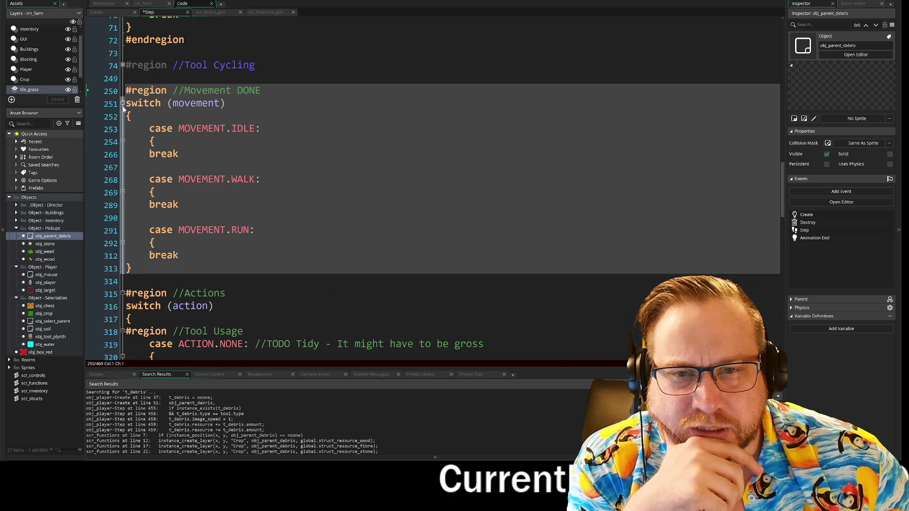
click(122, 104)
scroll(127, 149, down, 2)
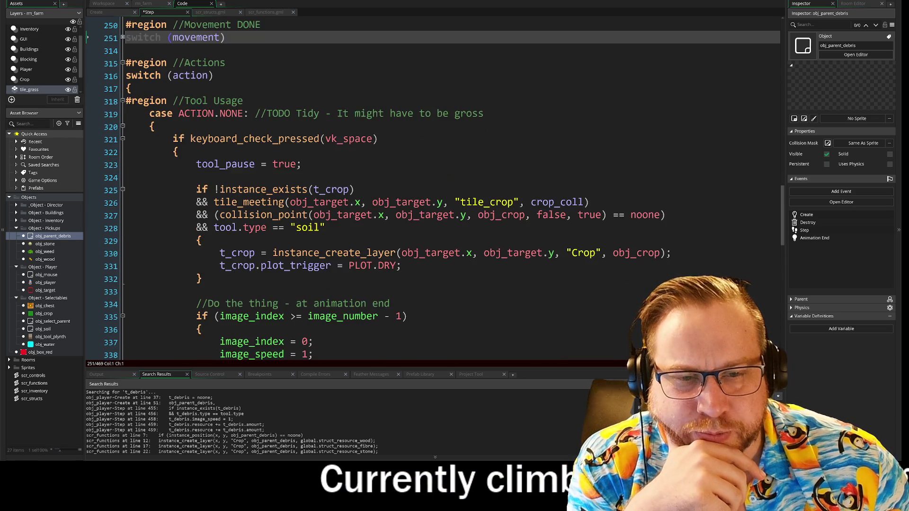
scroll(384, 190, down, 4)
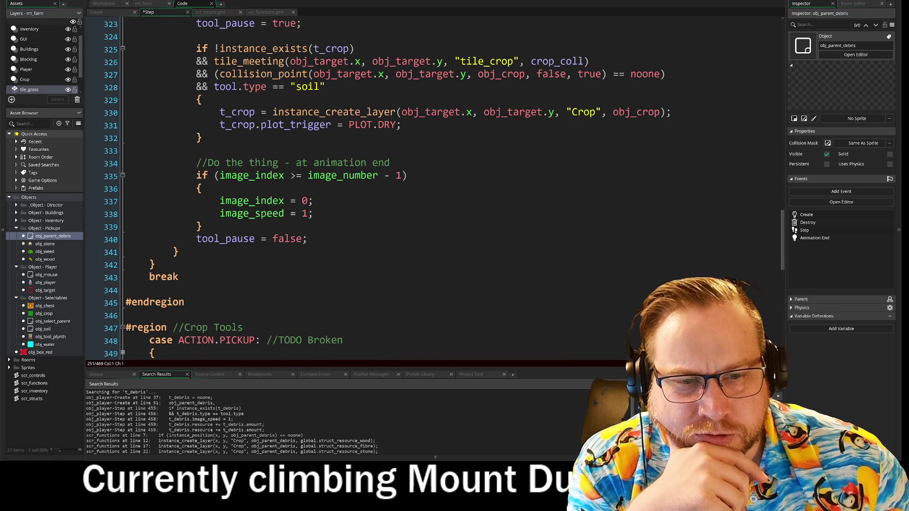
scroll(384, 190, down, 1)
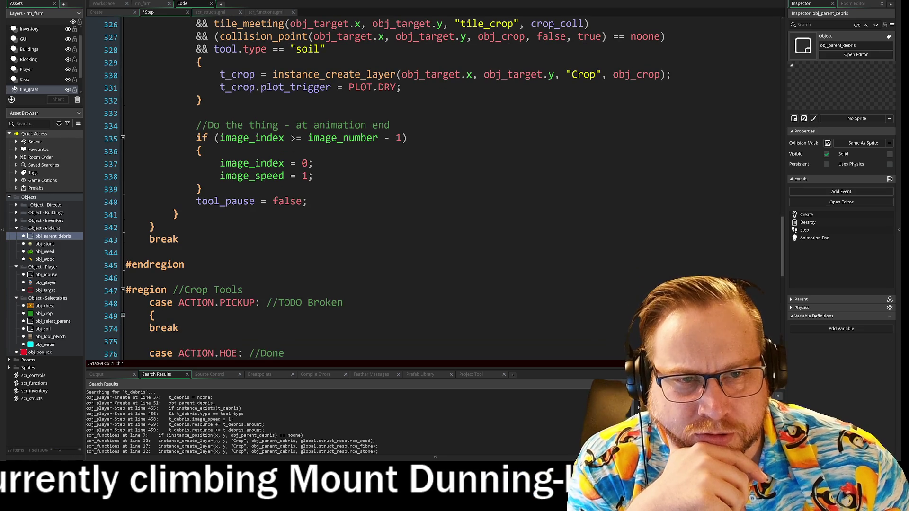
scroll(384, 190, down, 4)
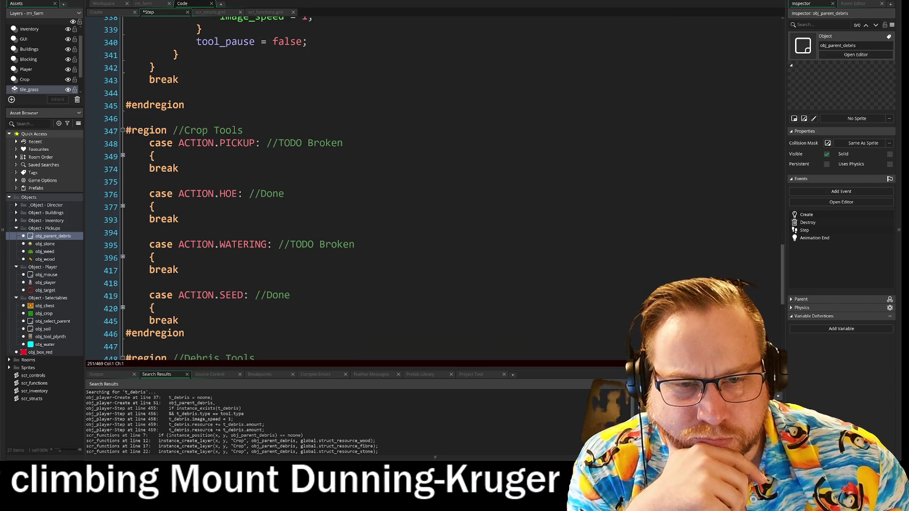
click(123, 156)
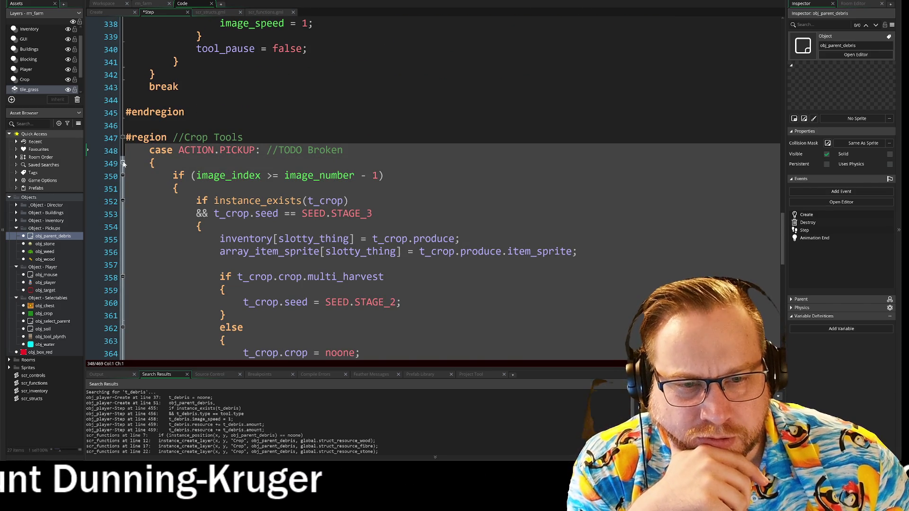
- Fold the ACTION.PICKUP case back up
click(123, 163)
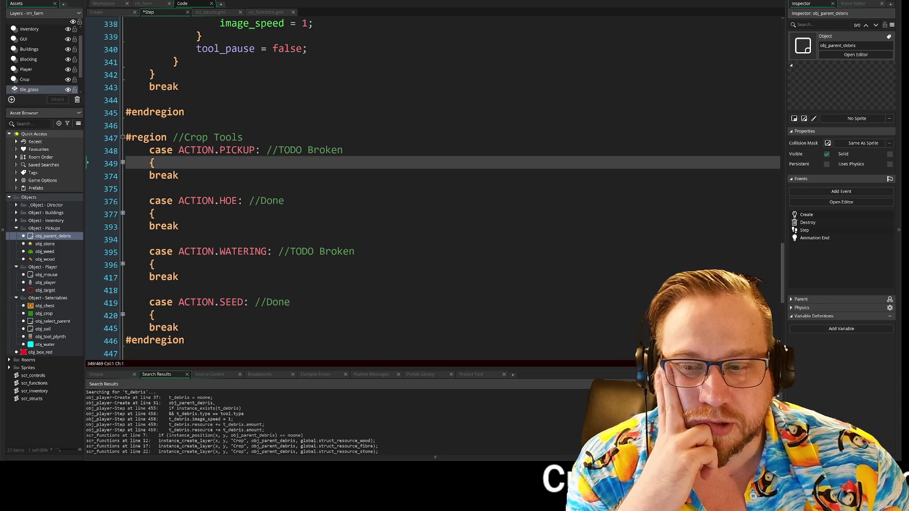
scroll(433, 190, up, 7)
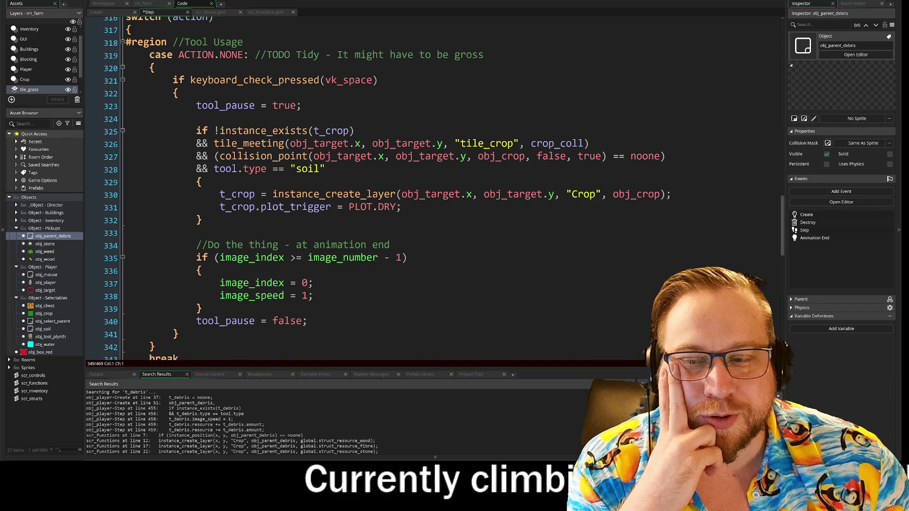
scroll(384, 189, down, 1)
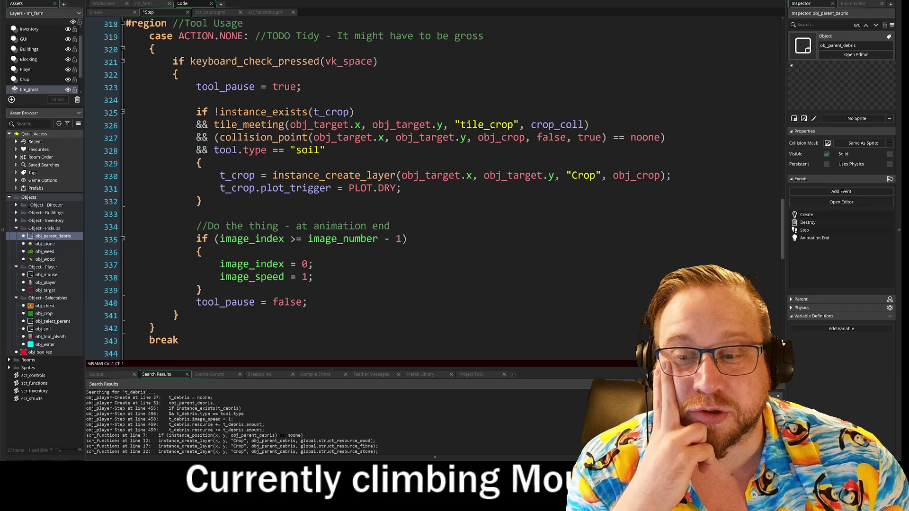
scroll(384, 190, up, 4)
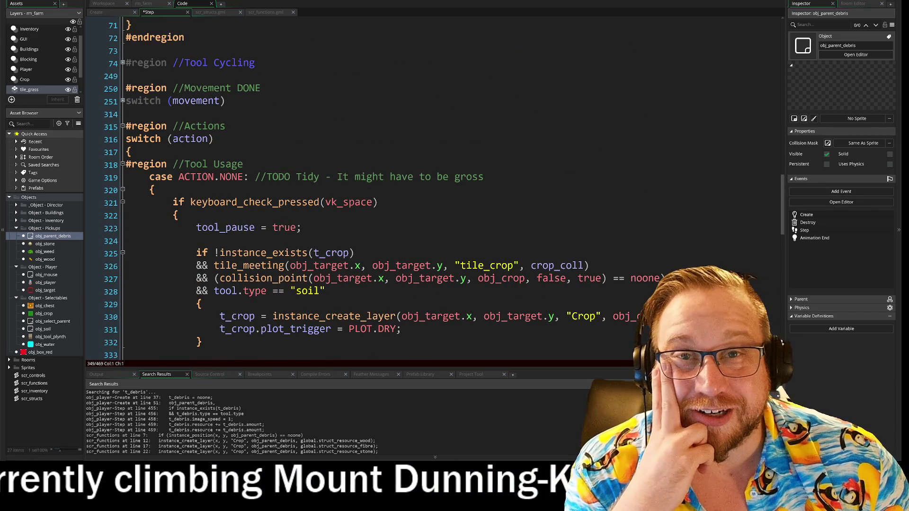
scroll(433, 190, down, 2)
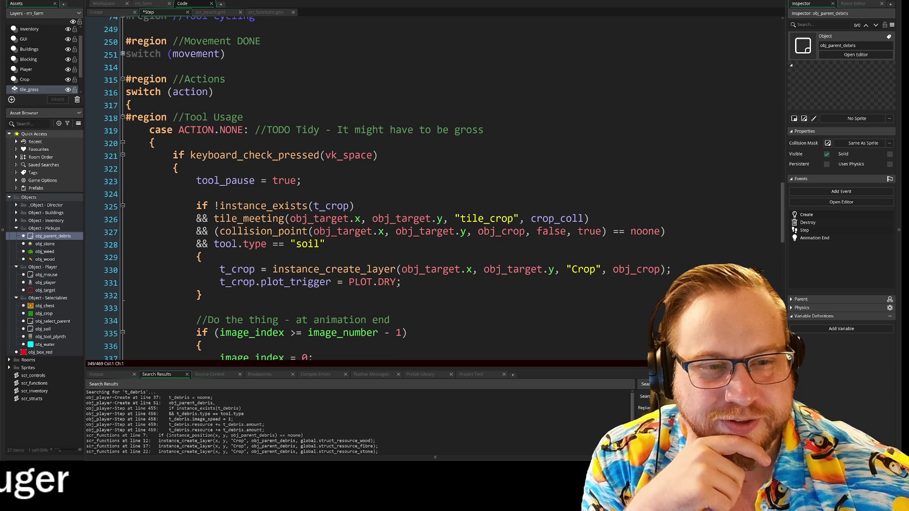
scroll(379, 189, up, 5)
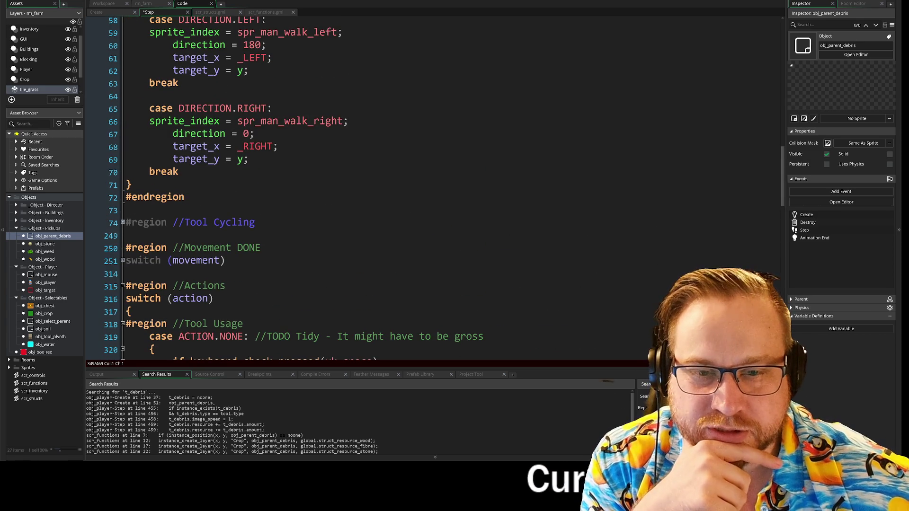
- Collapse the Tool Cycling region at line 74, then scroll to Tool Usage's ACTION.NONE case
click(123, 223)
scroll(123, 226, down, 1)
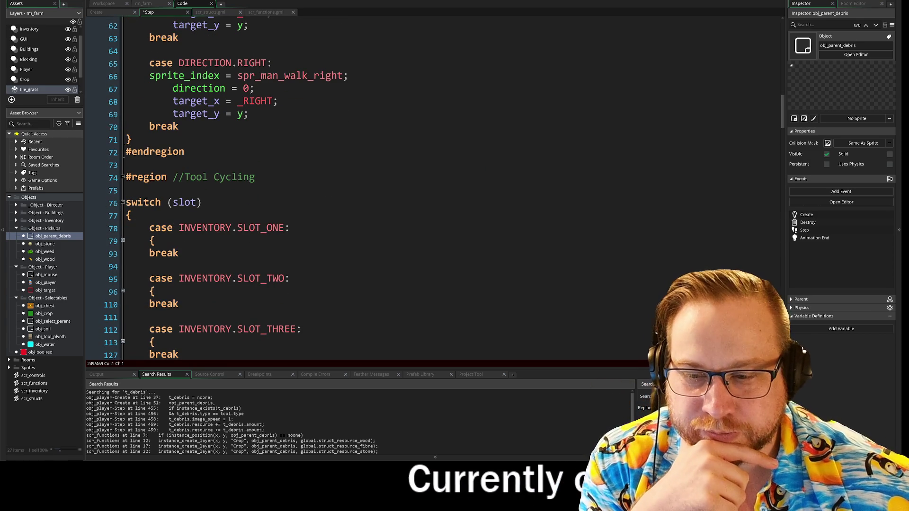
scroll(445, 191, down, 1)
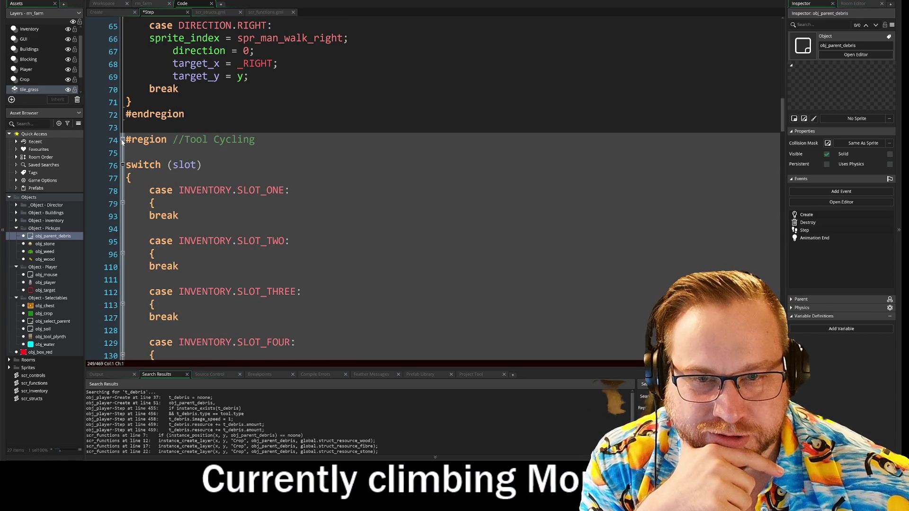
click(123, 139)
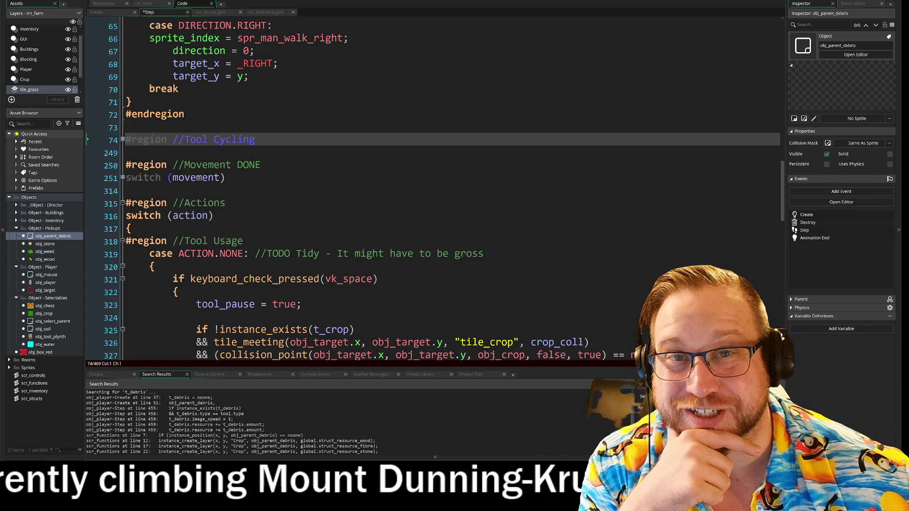
scroll(426, 190, down, 4)
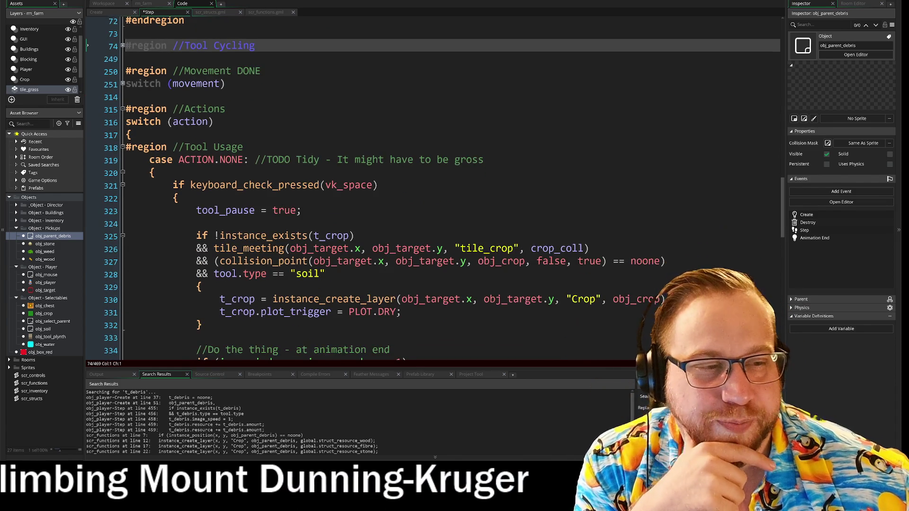
scroll(426, 189, down, 3)
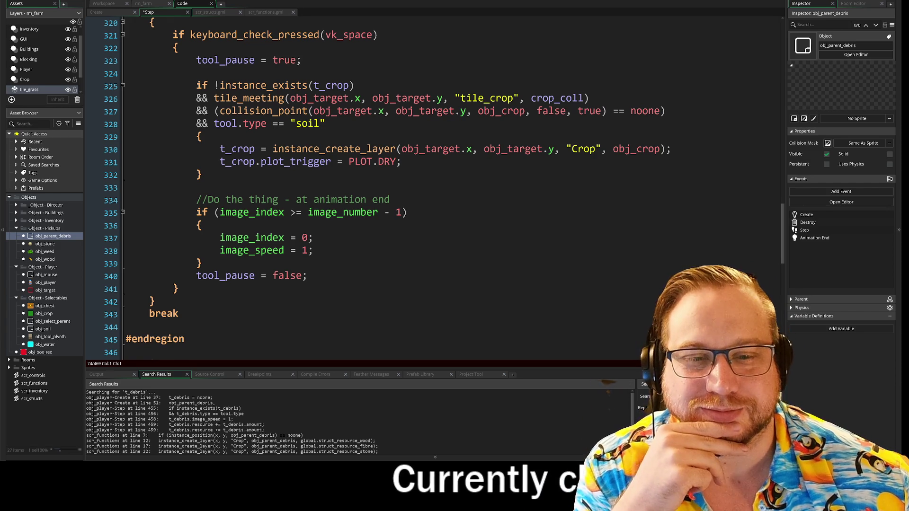
scroll(384, 190, down, 5)
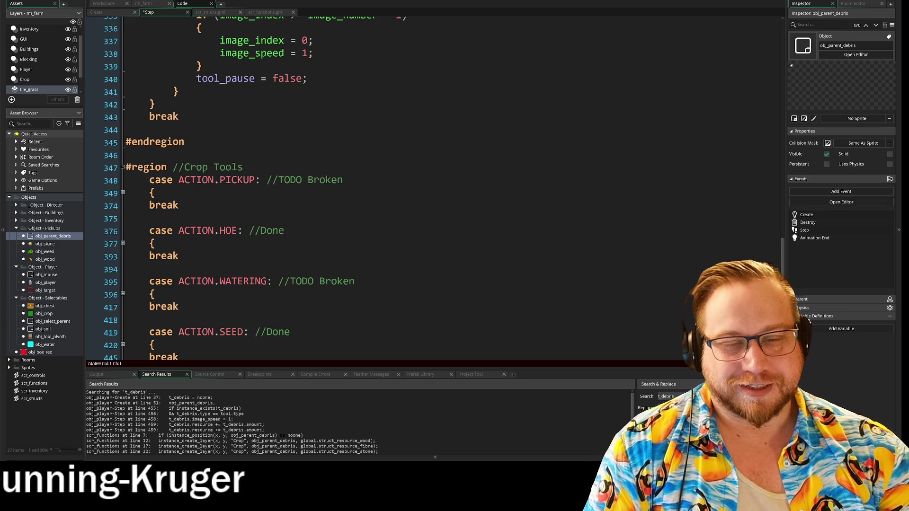
scroll(255, 188, up, 1)
scroll(254, 188, down, 5)
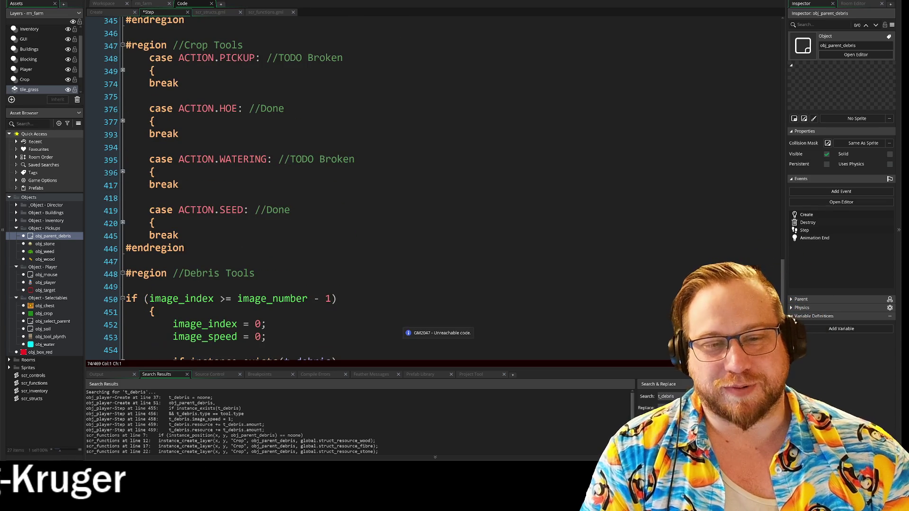
scroll(258, 188, down, 4)
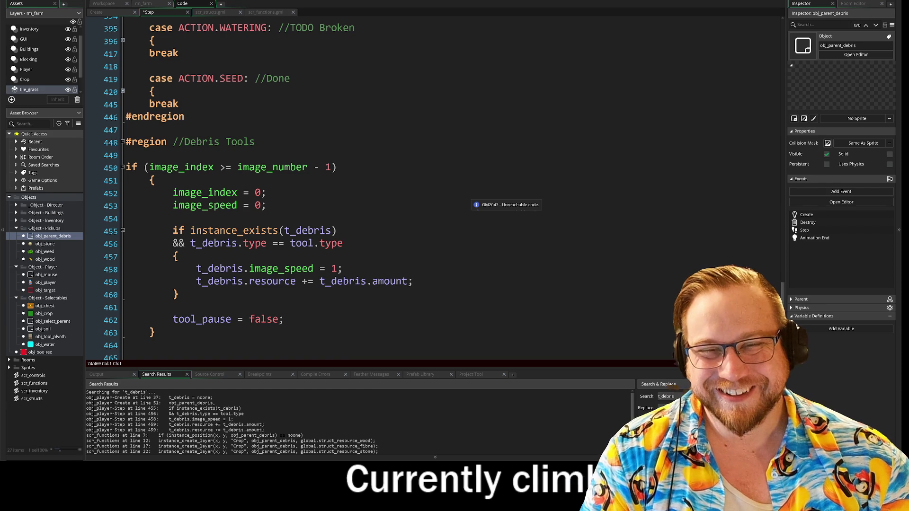
scroll(258, 188, down, 1)
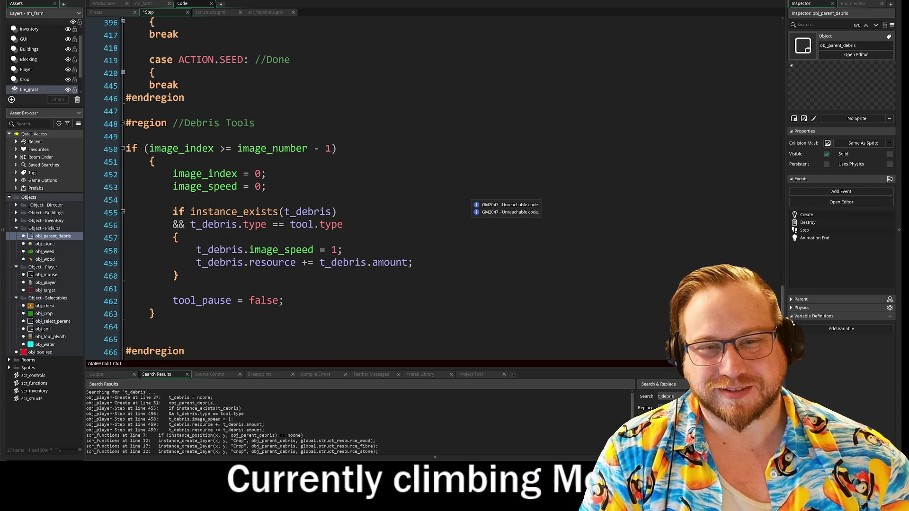
mouse_move(212, 192)
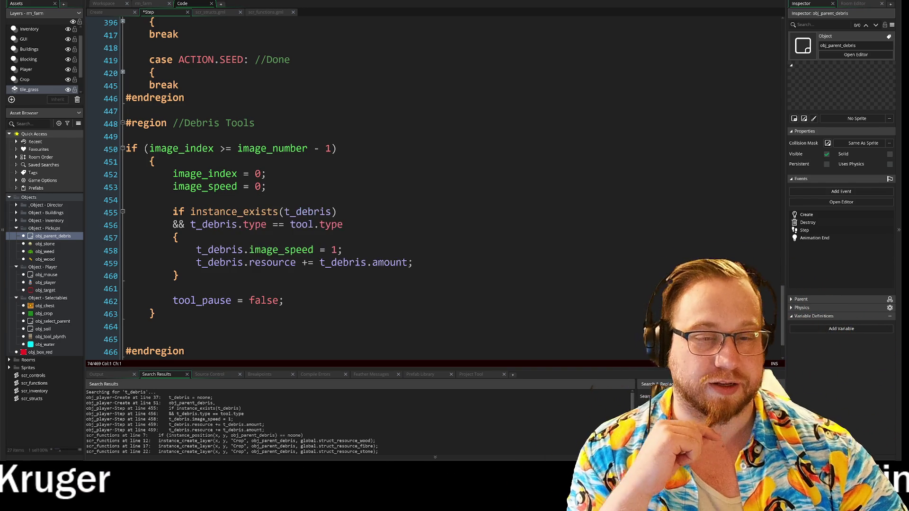
click(431, 288)
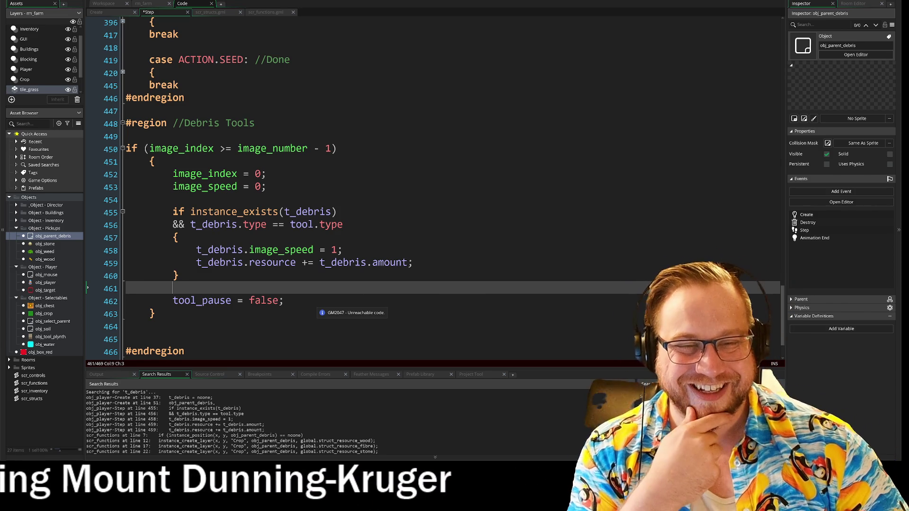
scroll(426, 189, down, 2)
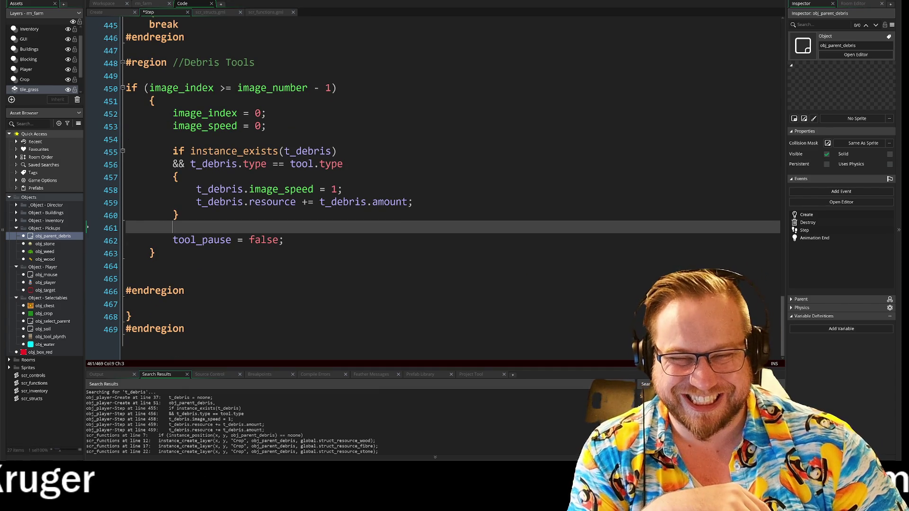
scroll(275, 307, up, 3)
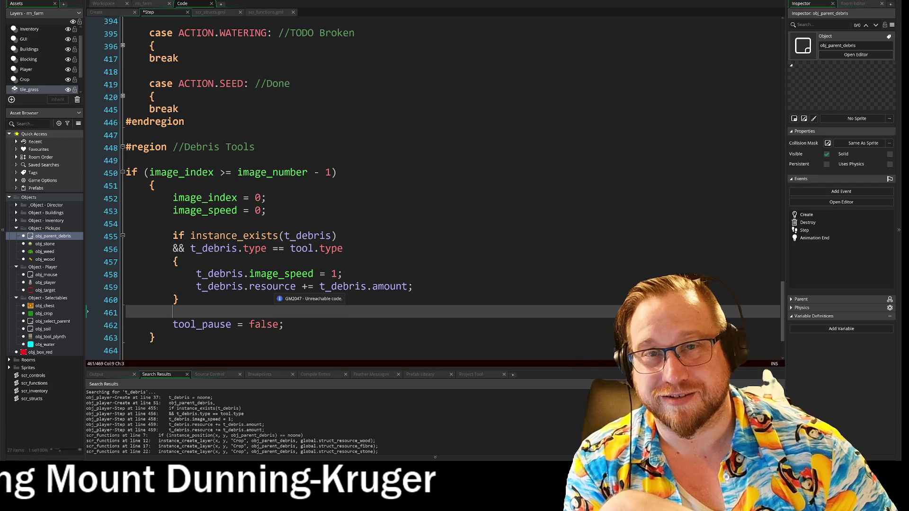
scroll(426, 189, up, 2)
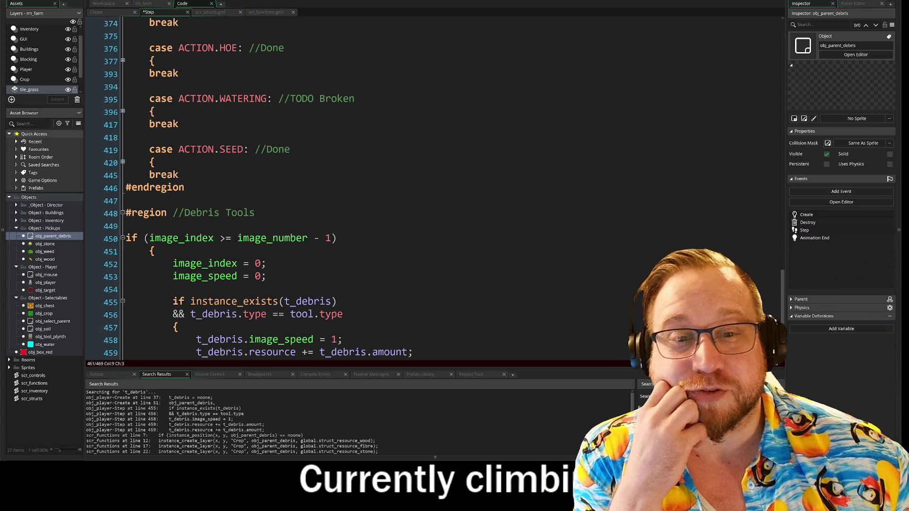
scroll(359, 189, up, 3)
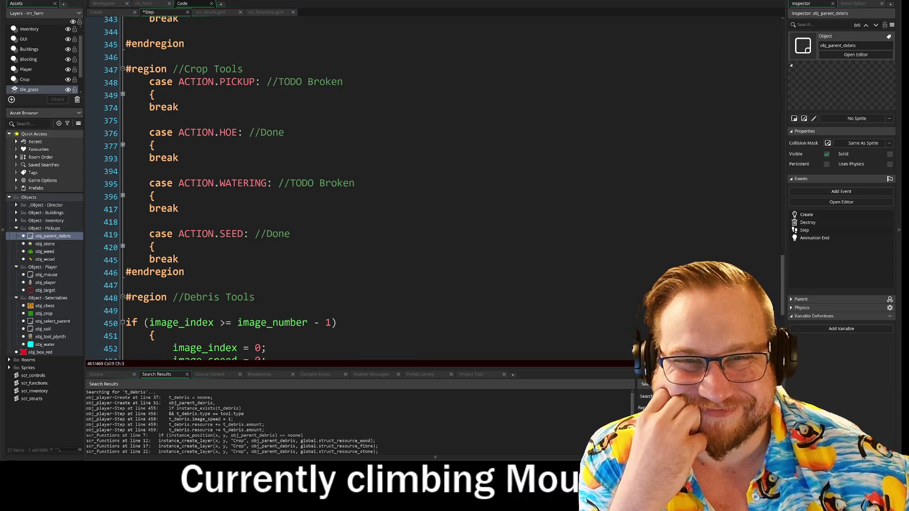
- Expand the Tool Cycling region to reveal switch (slot) with SLOT_ONE, SLOT_TWO and SLOT_THREE cases
scroll(360, 189, up, 3)
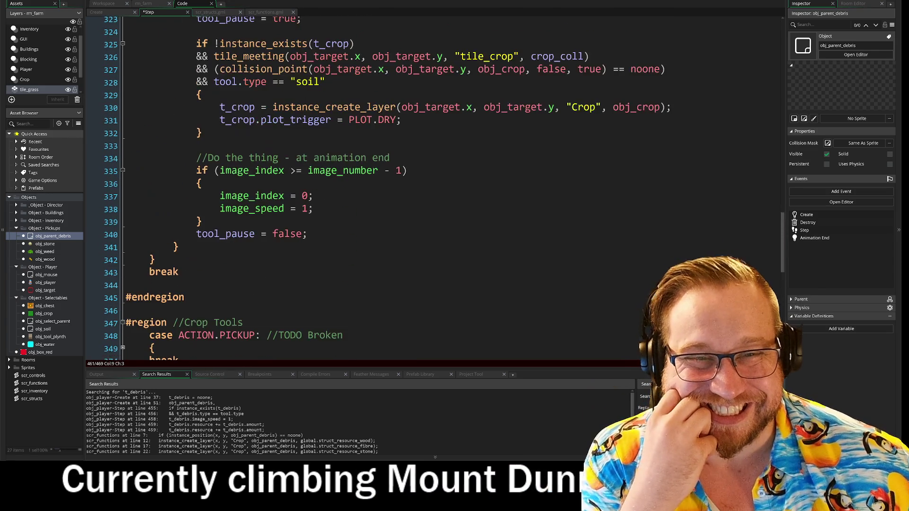
scroll(360, 189, up, 4)
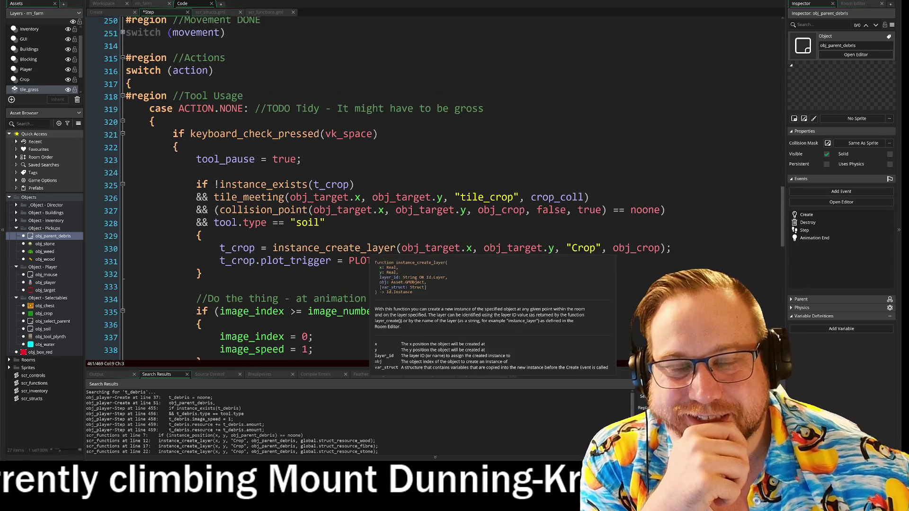
scroll(360, 189, up, 2)
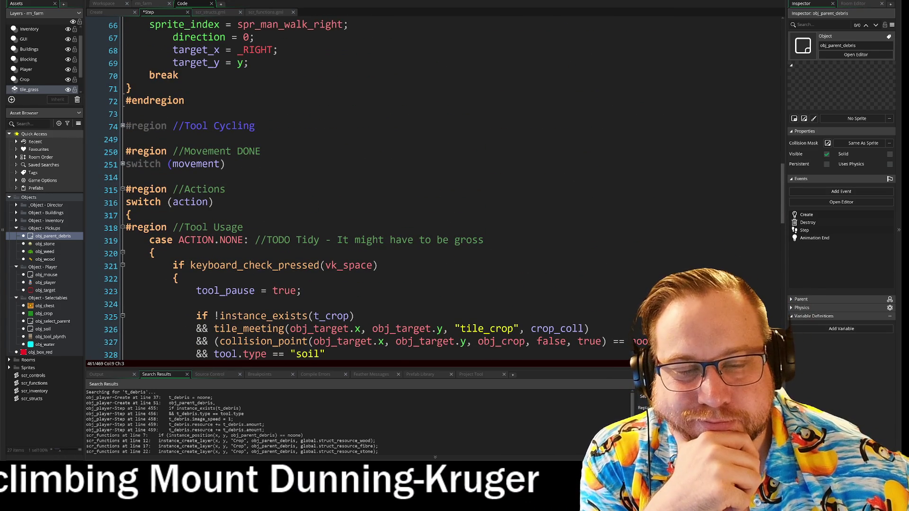
click(122, 164)
click(123, 164)
scroll(124, 164, up, 1)
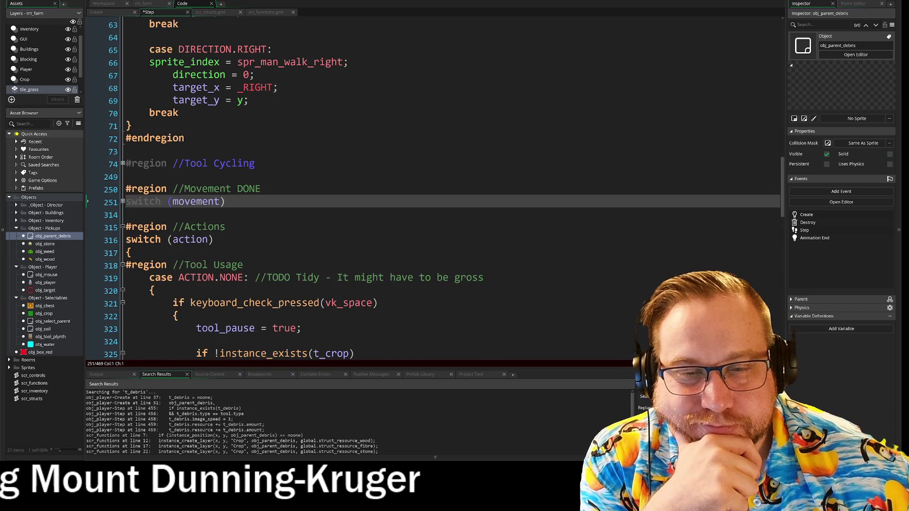
click(123, 164)
click(122, 164)
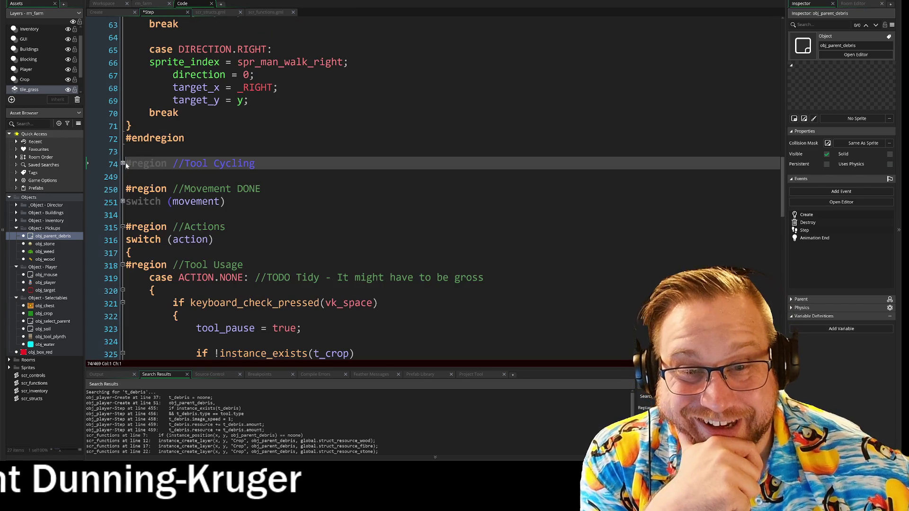
click(122, 164)
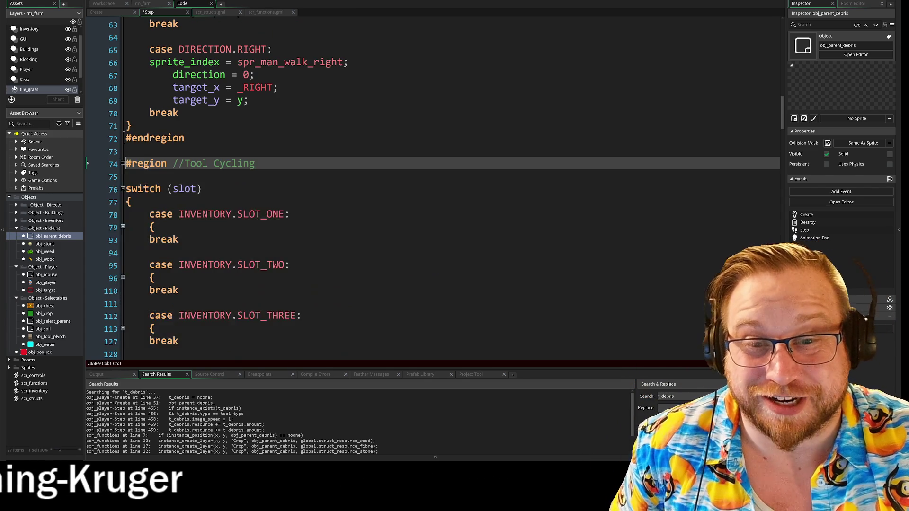
- Fold the SLOT_FIVE through SLOT_TEN inventory case blocks
scroll(123, 164, down, 3)
scroll(124, 168, down, 4)
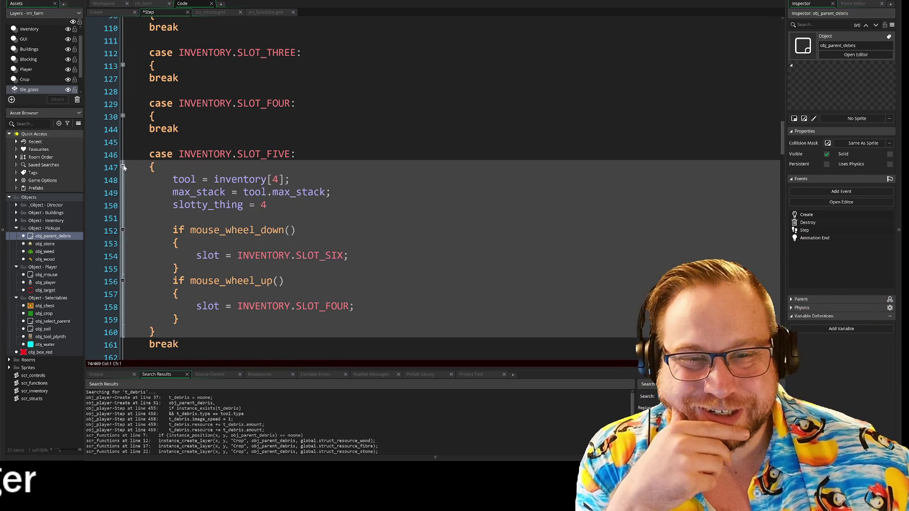
click(125, 168)
click(123, 218)
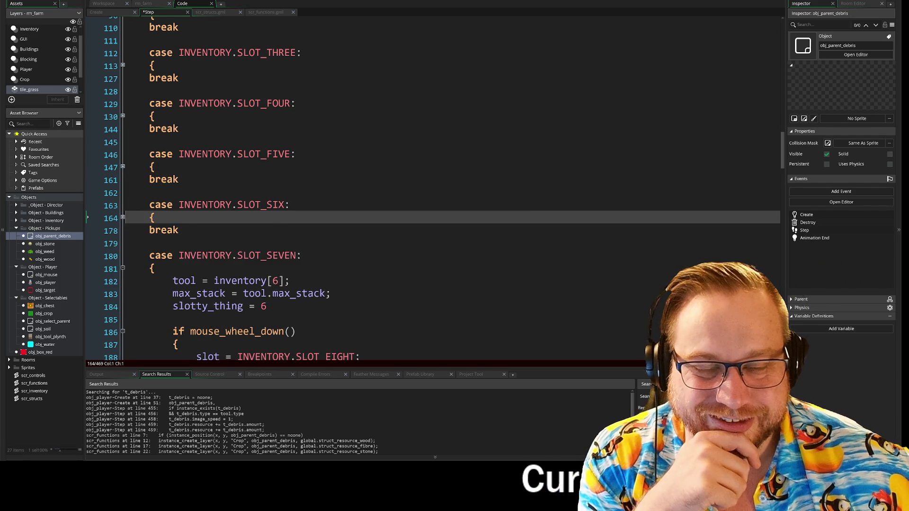
scroll(123, 219, down, 1)
click(123, 221)
scroll(123, 223, down, 1)
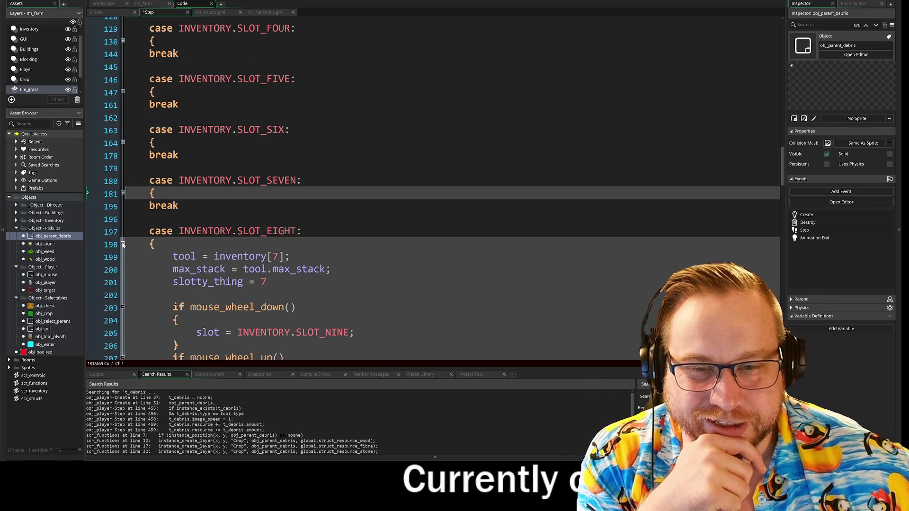
click(123, 243)
scroll(123, 237, down, 3)
click(123, 229)
scroll(123, 213, down, 3)
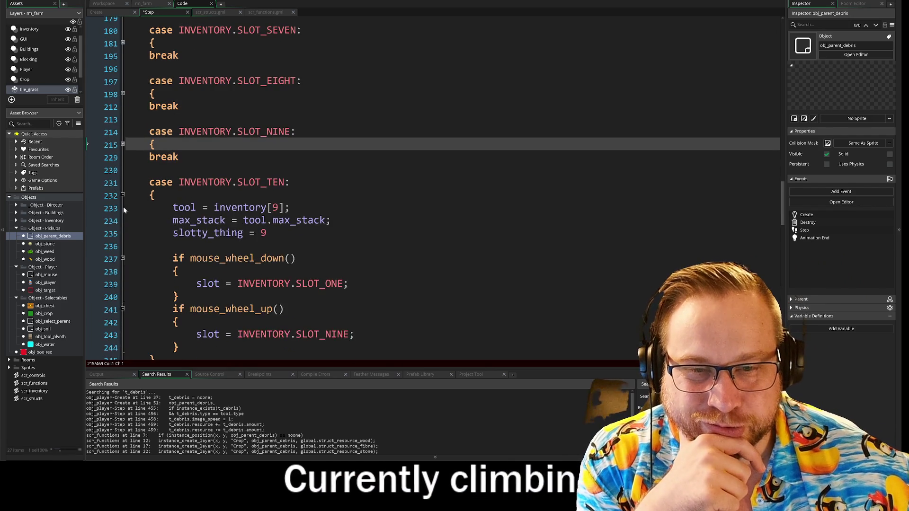
click(123, 196)
- Fold the whole switch (slot) block at line 76 and the Tool Cycling region
scroll(123, 198, up, 9)
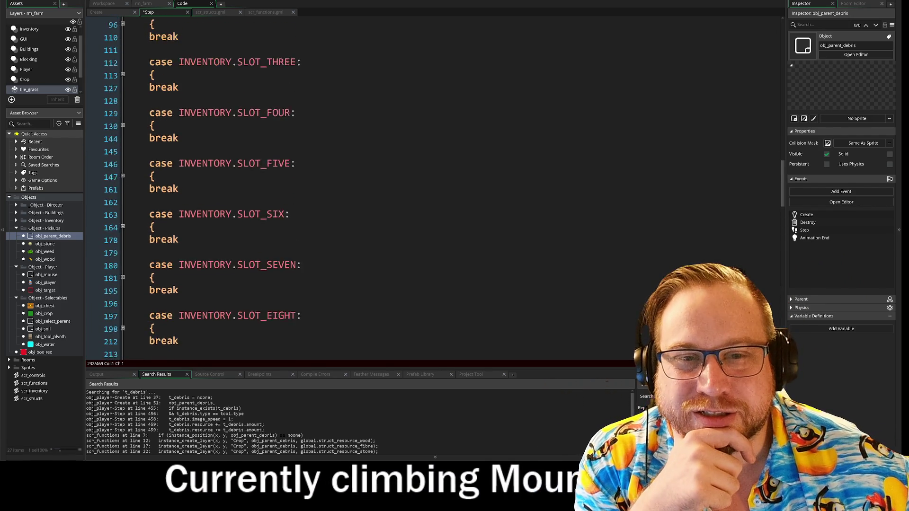
scroll(122, 142, up, 3)
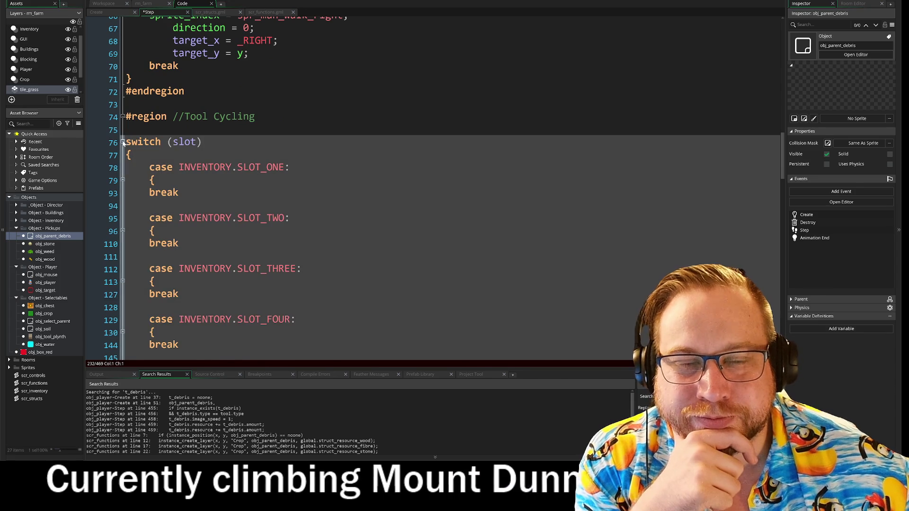
click(122, 142)
scroll(450, 189, up, 2)
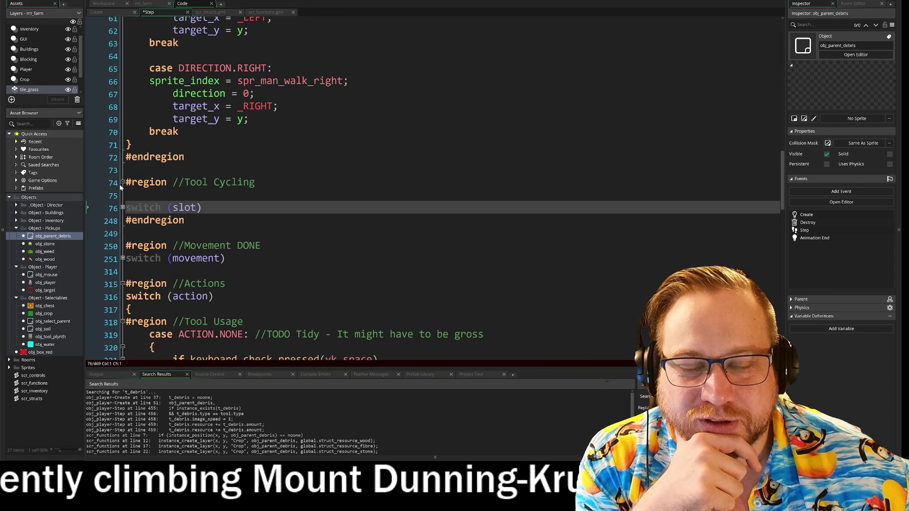
scroll(450, 189, up, 2)
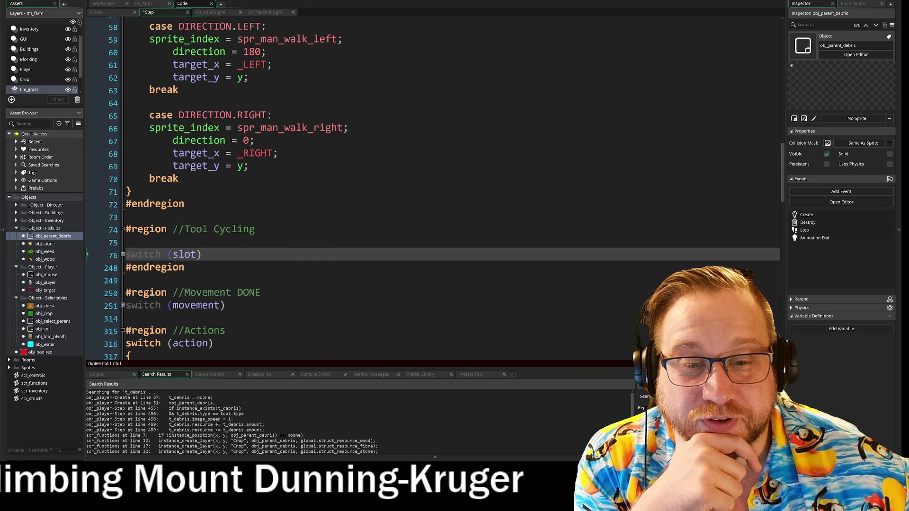
click(123, 255)
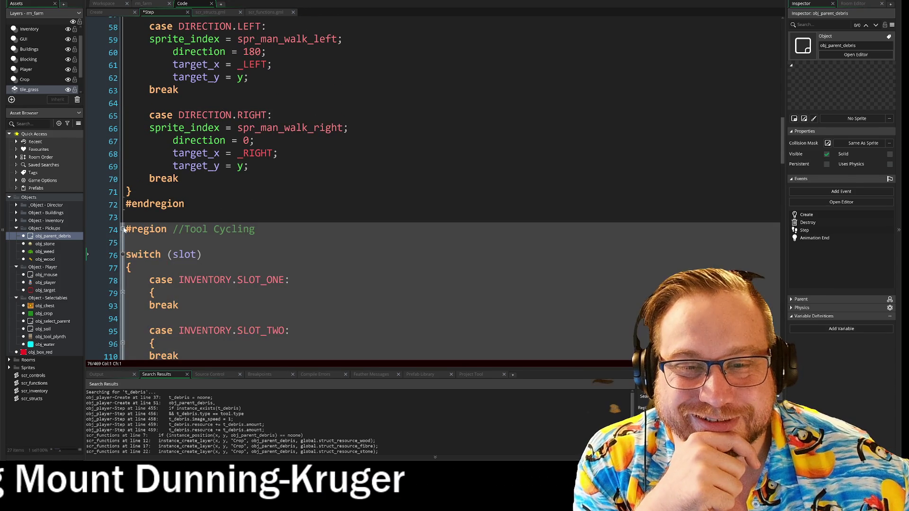
- Fold the Tool Cycling region from line 74 to 249, bringing the Direction region into view
click(123, 230)
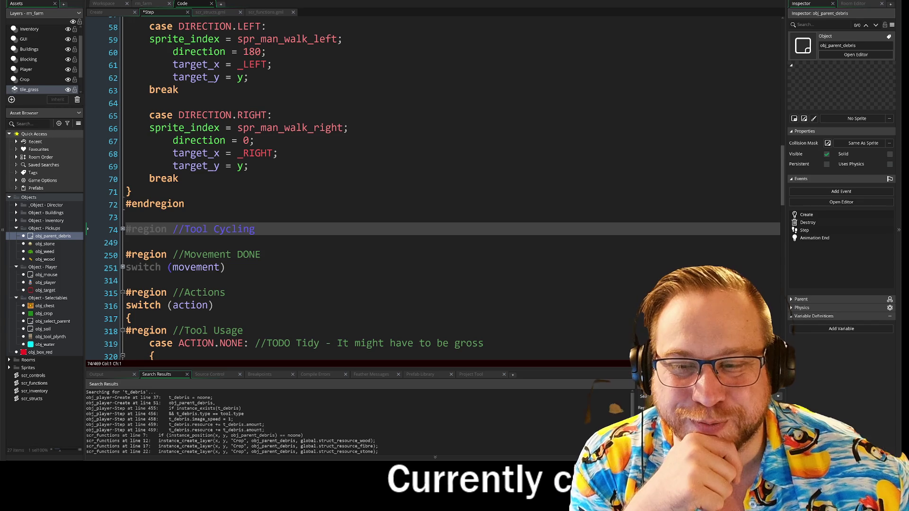
scroll(303, 256, up, 10)
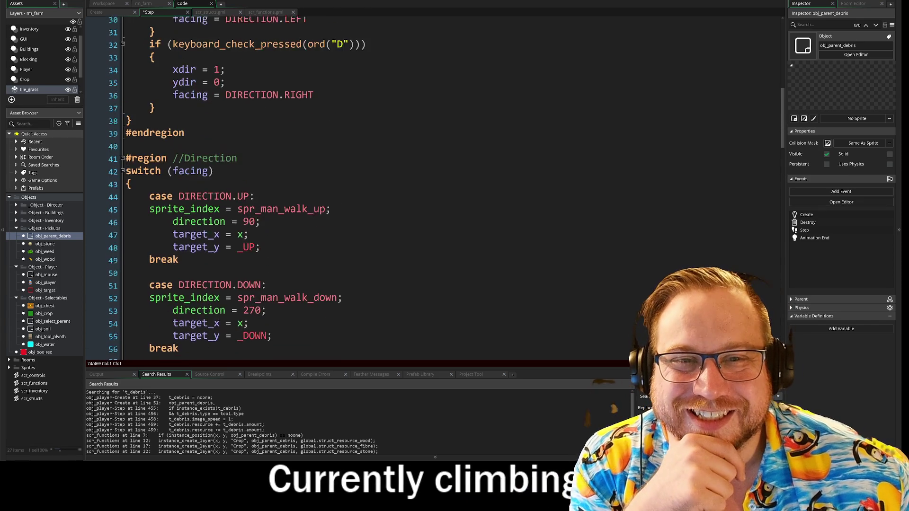
scroll(327, 189, up, 3)
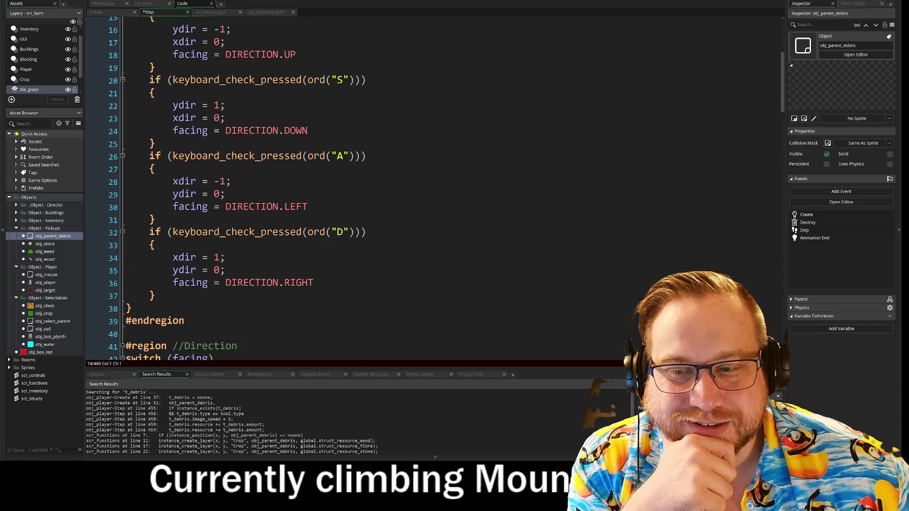
scroll(427, 190, up, 5)
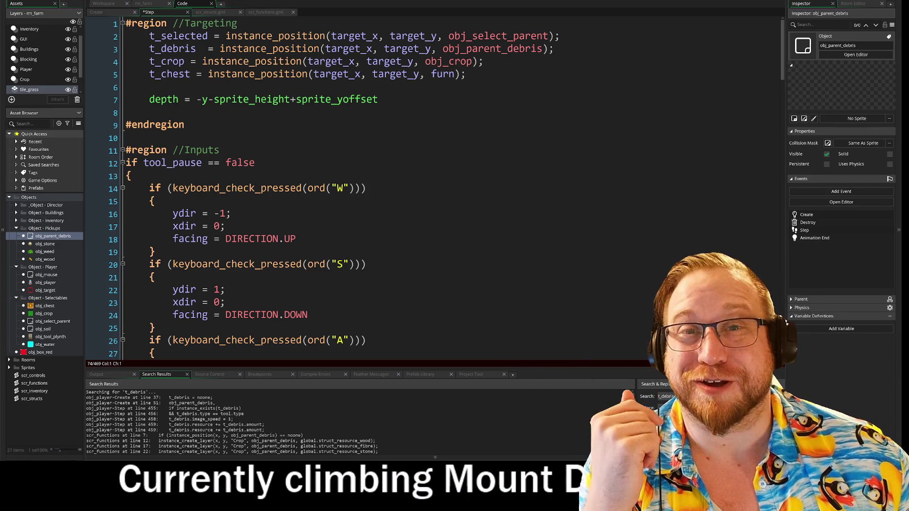
scroll(427, 190, down, 2)
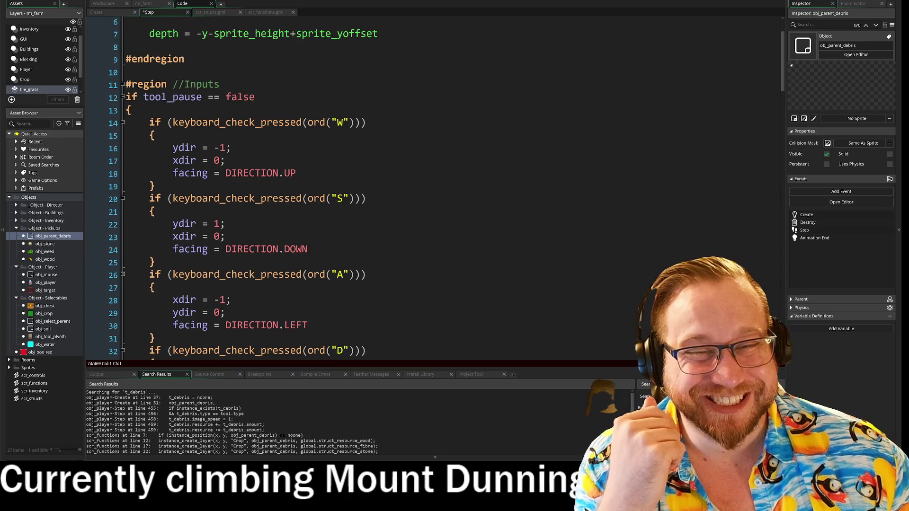
scroll(426, 189, down, 3)
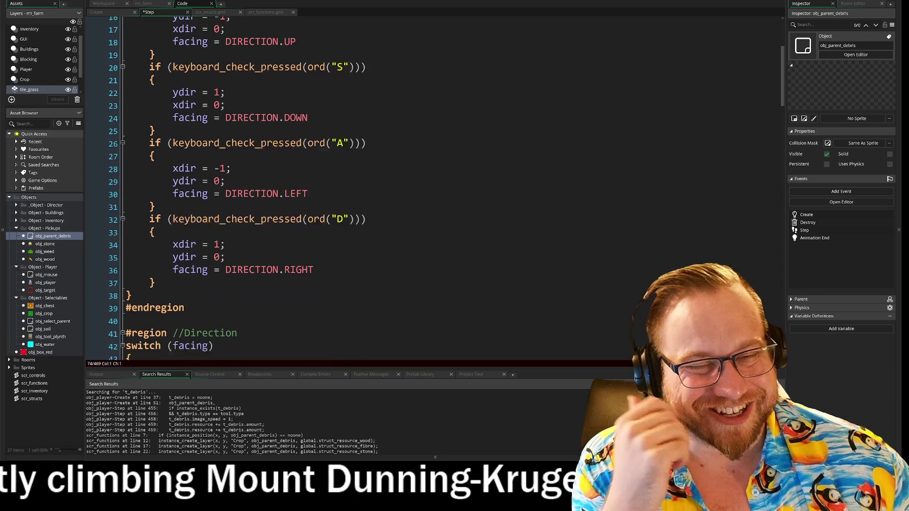
scroll(426, 189, down, 2)
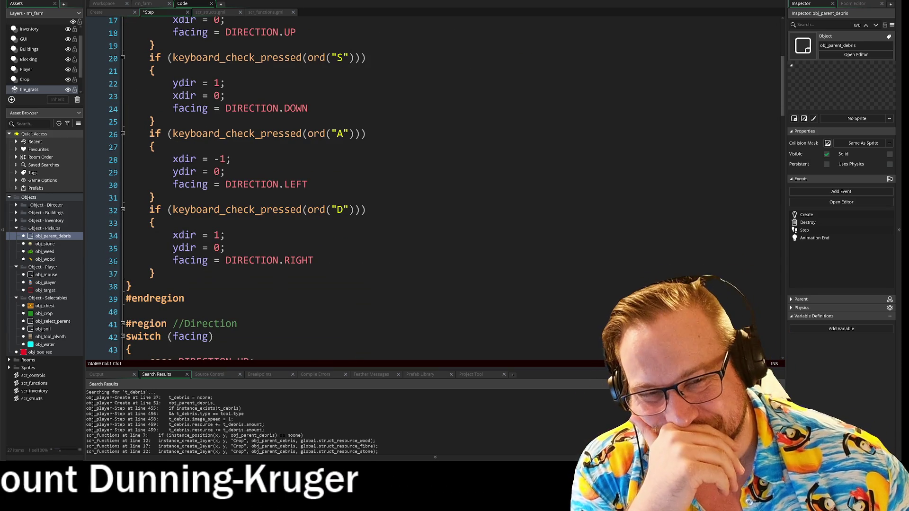
scroll(426, 190, down, 2)
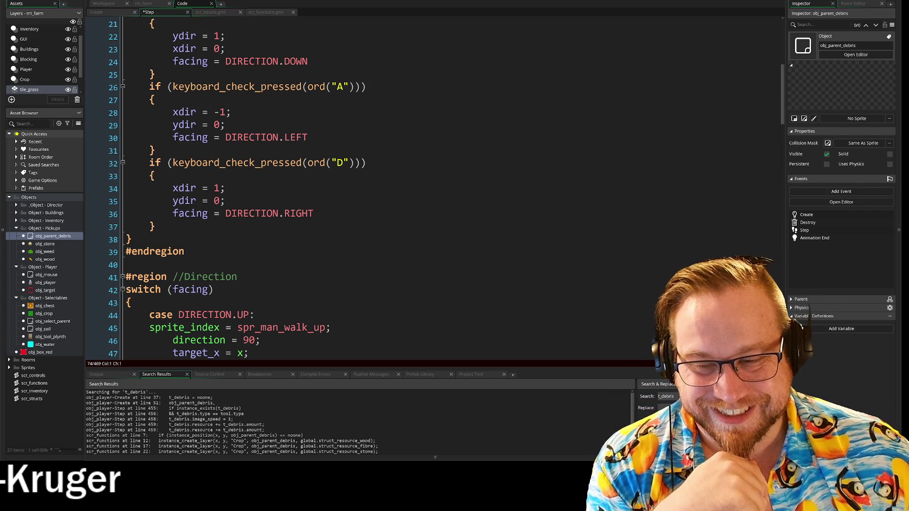
scroll(426, 189, down, 2)
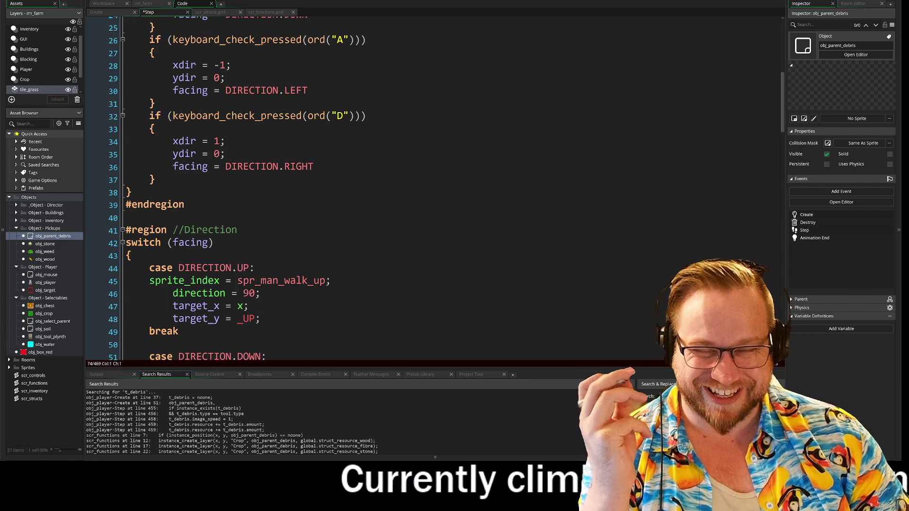
scroll(427, 189, down, 2)
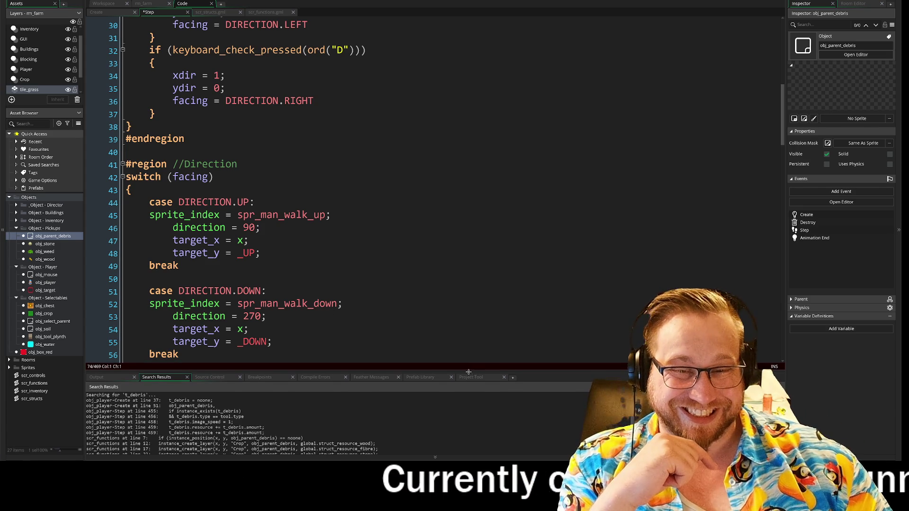
scroll(445, 189, down, 3)
scroll(446, 189, down, 5)
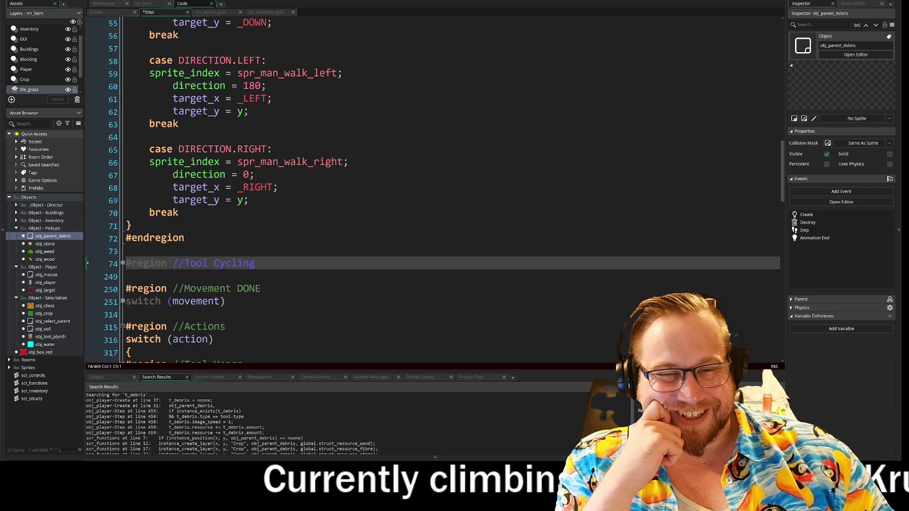
scroll(446, 189, down, 1)
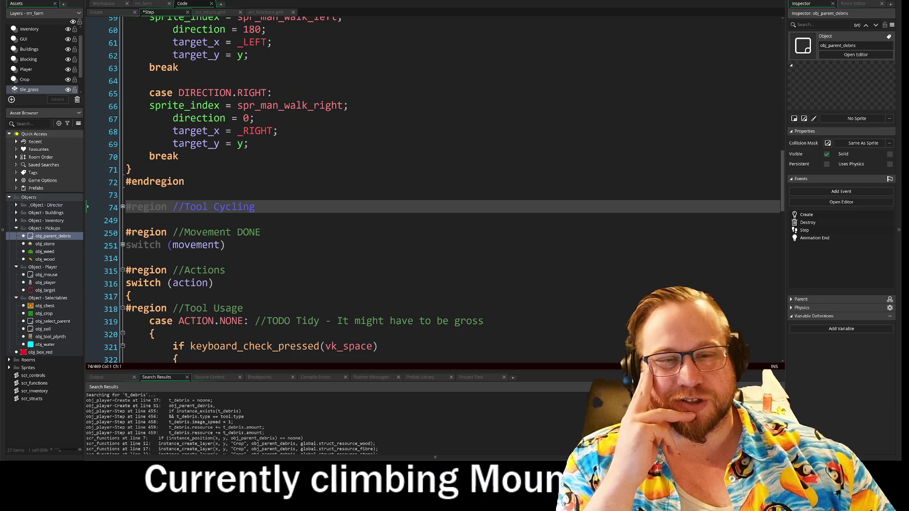
scroll(445, 189, down, 6)
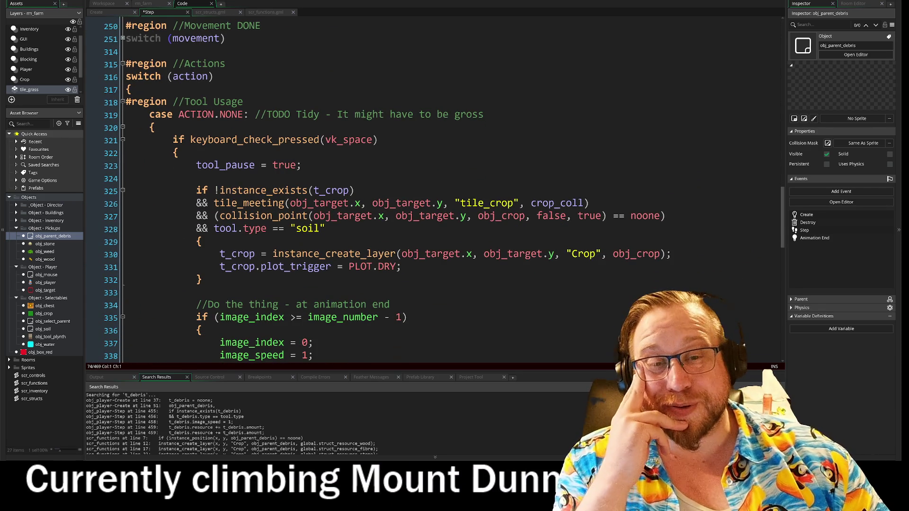
scroll(445, 190, down, 1)
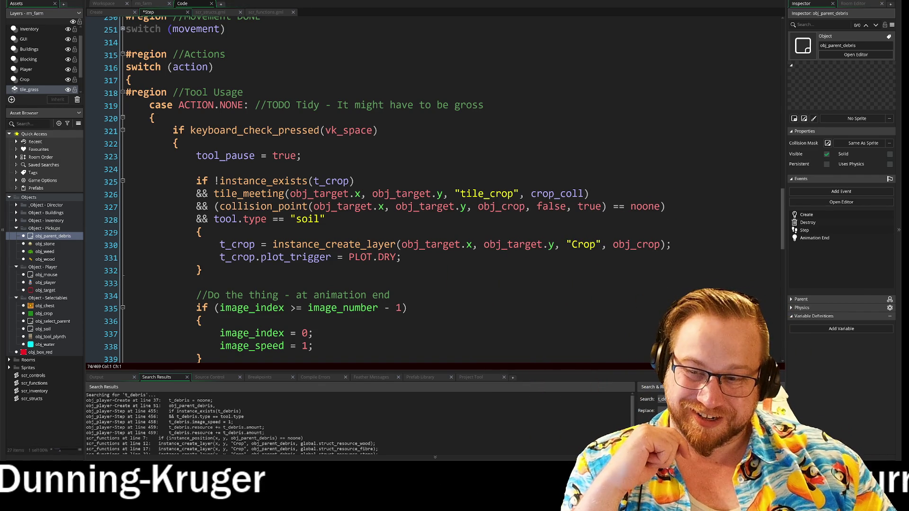
- Place the caret around the vk_space check above the instance_exists(t_crop) block
mouse_move(523, 246)
click(197, 282)
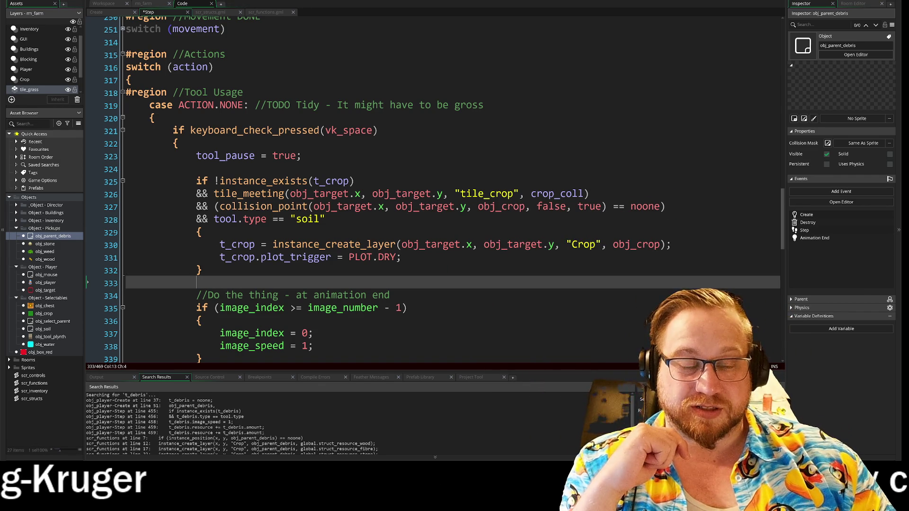
click(197, 169)
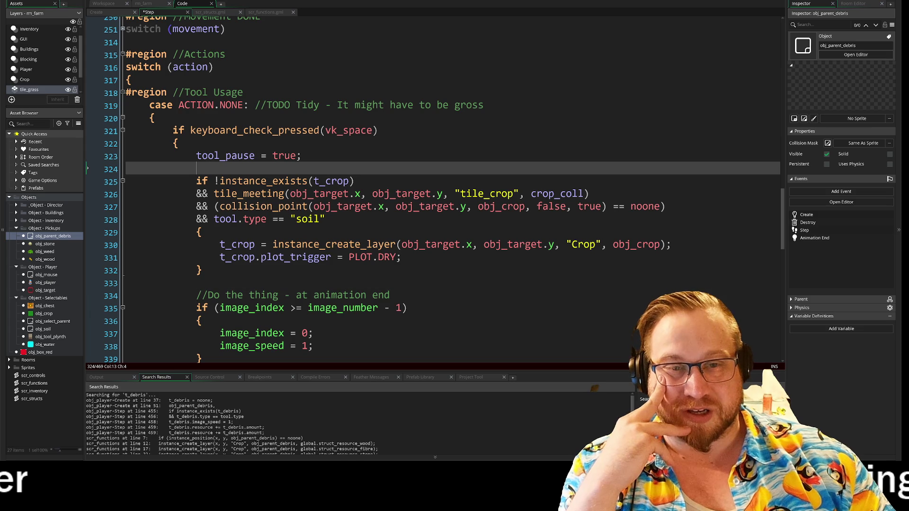
click(178, 144)
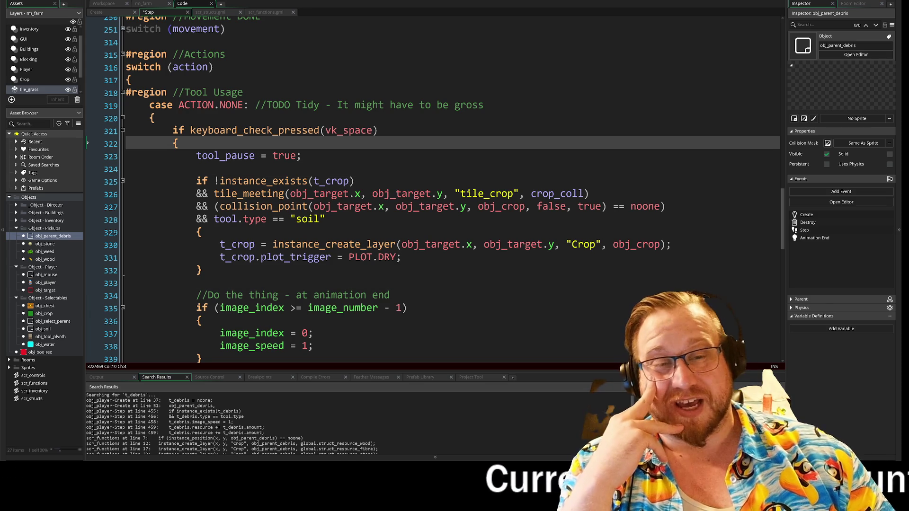
click(197, 169)
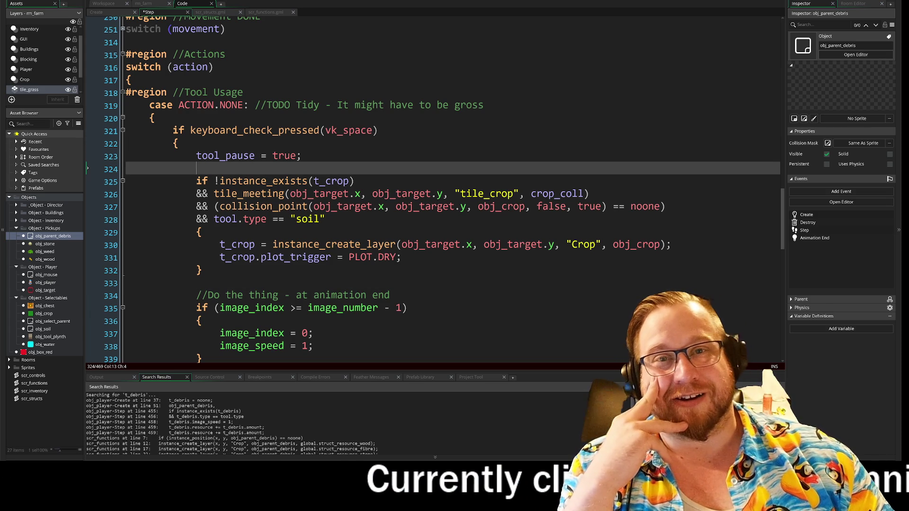
scroll(360, 222, down, 4)
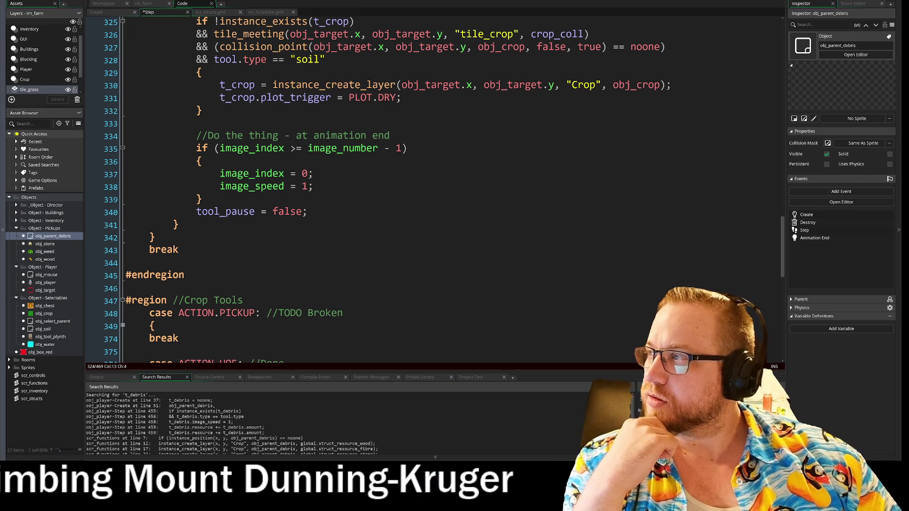
- Enlarge the t_debris search results panel and select the inner lines of the Debris Tools block
click(412, 222)
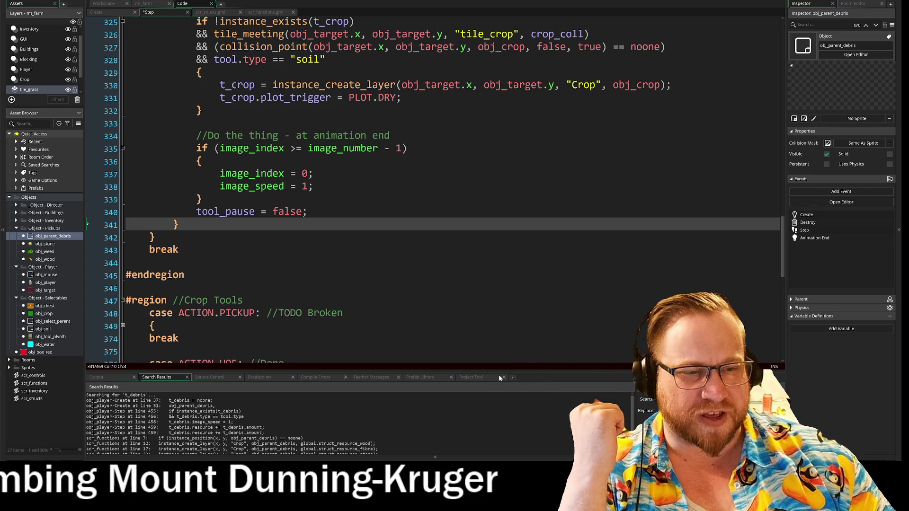
drag(498, 373, 496, 360)
scroll(450, 180, down, 3)
scroll(442, 182, down, 4)
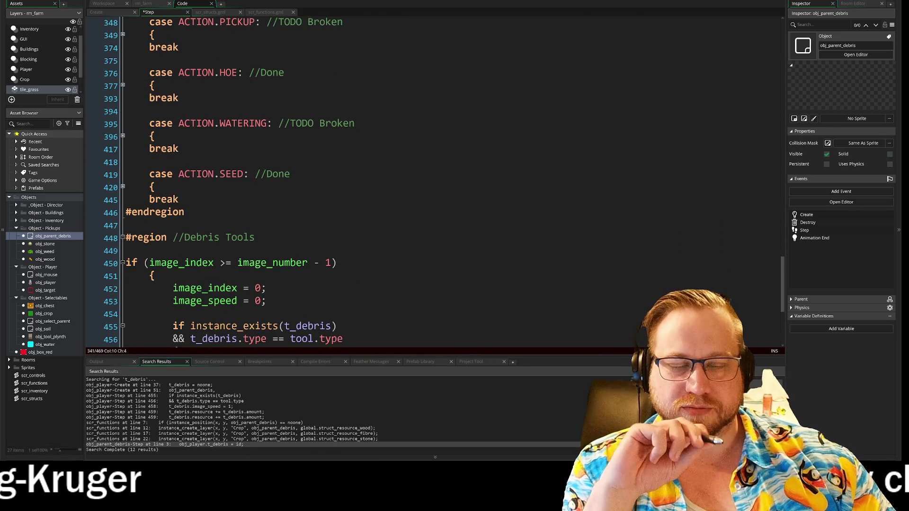
scroll(483, 260, down, 3)
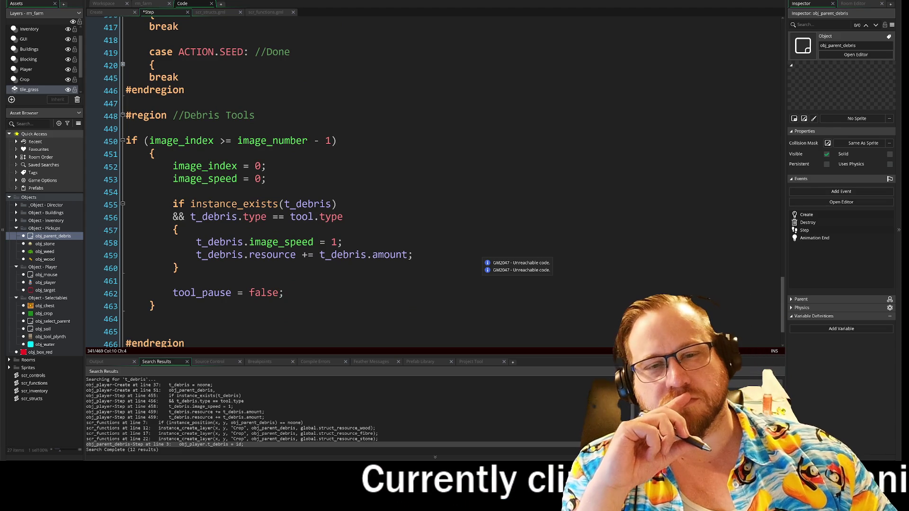
drag(87, 166, 87, 268)
click(88, 268)
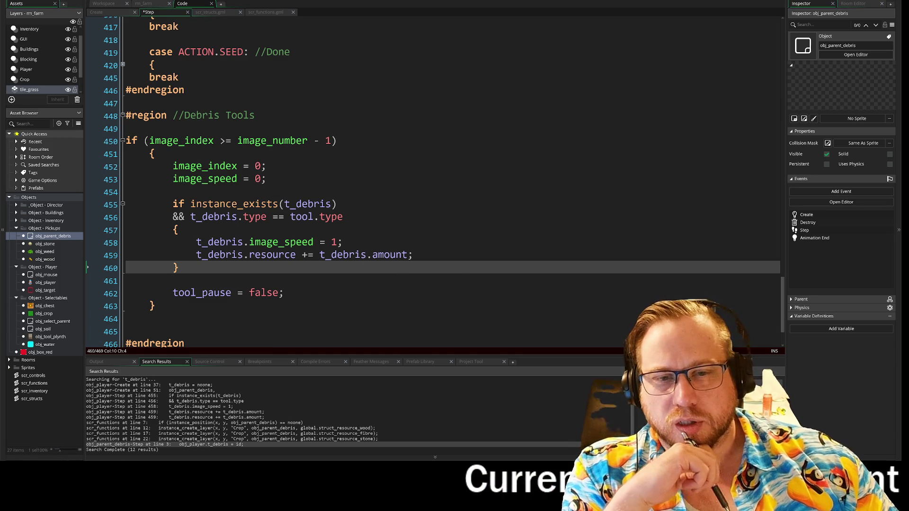
click(413, 255)
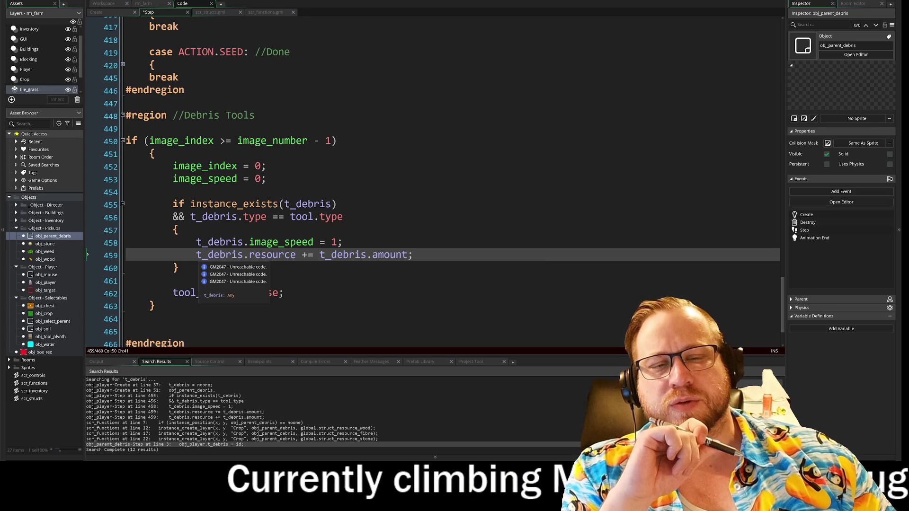
key(Home)
key(shift+Down)
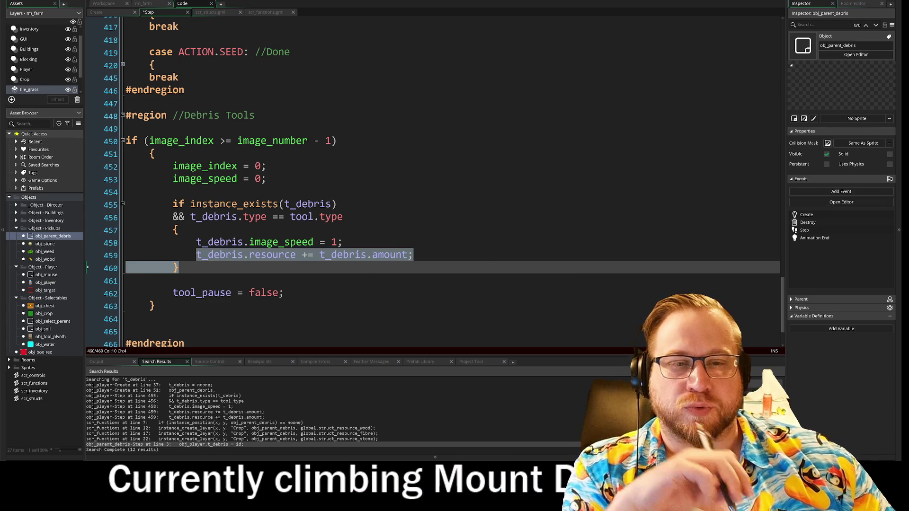
click(90, 194)
- Wrap the instance_exists(t_debris) check in an indented with (t_debris) block with its own braces
key(Return)
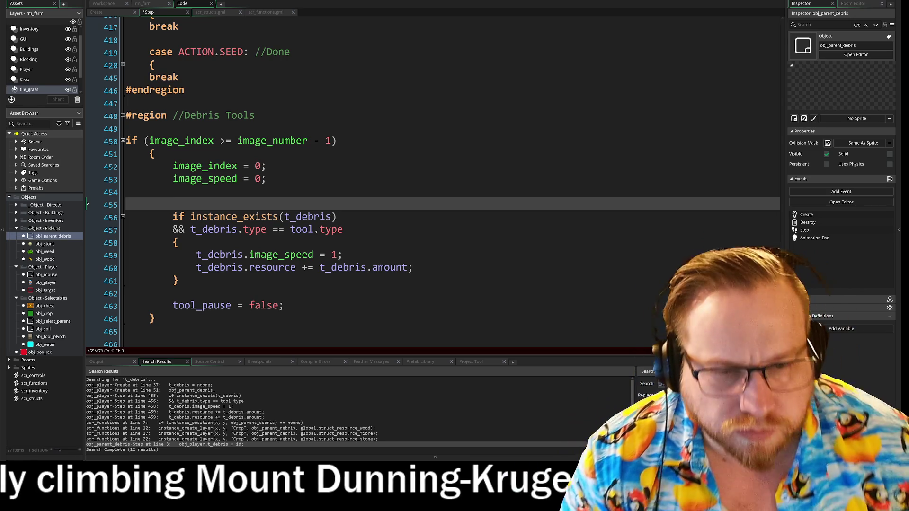
text(with (t_debr)
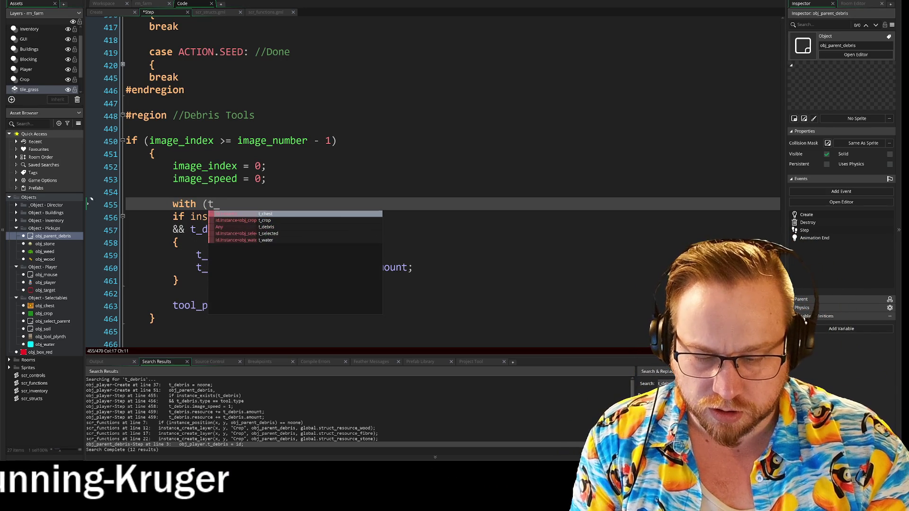
text(is)
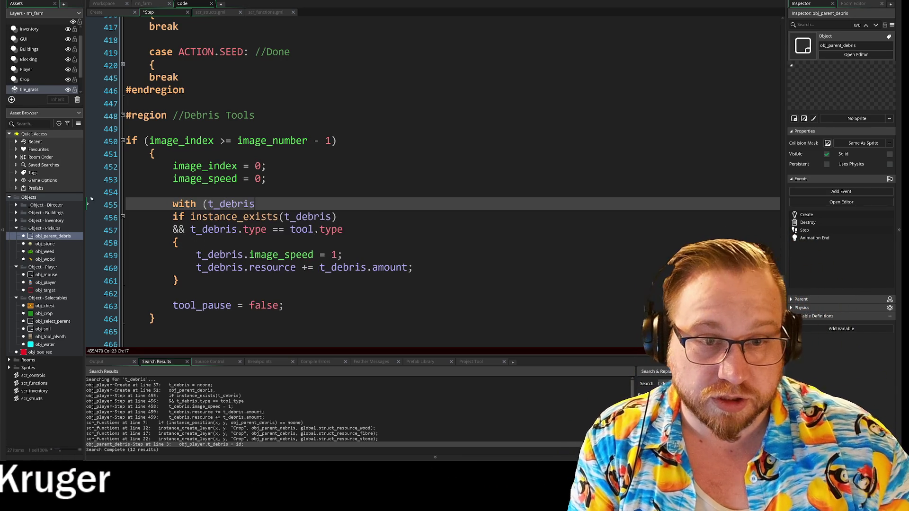
key(Return)
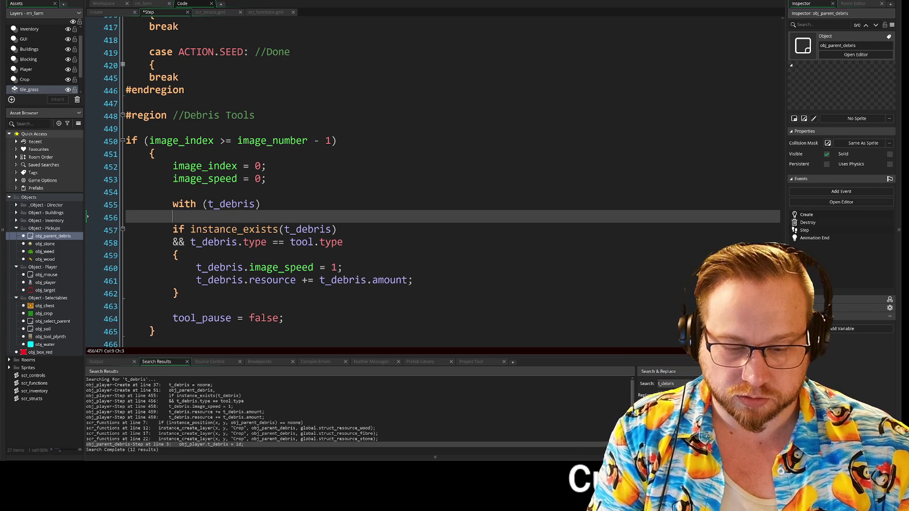
key(Down)
key(Left)
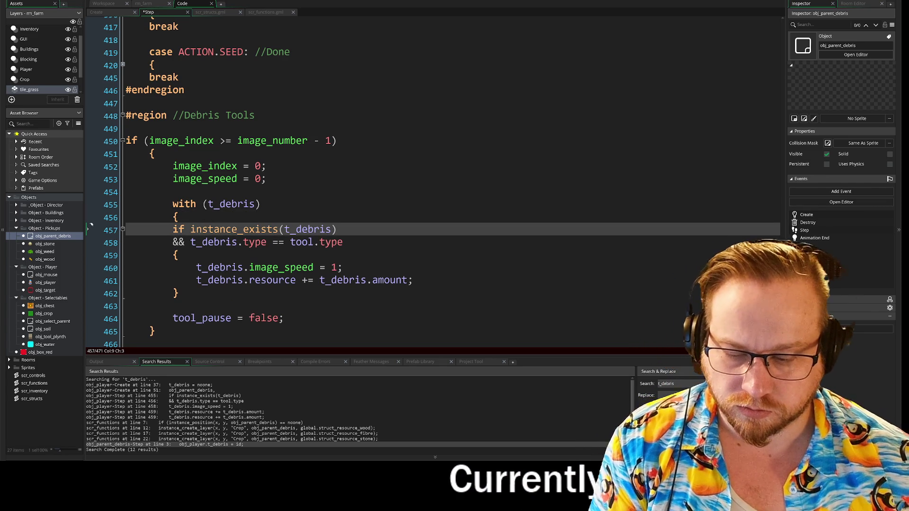
key(Down)
key(Down)
key(Down)
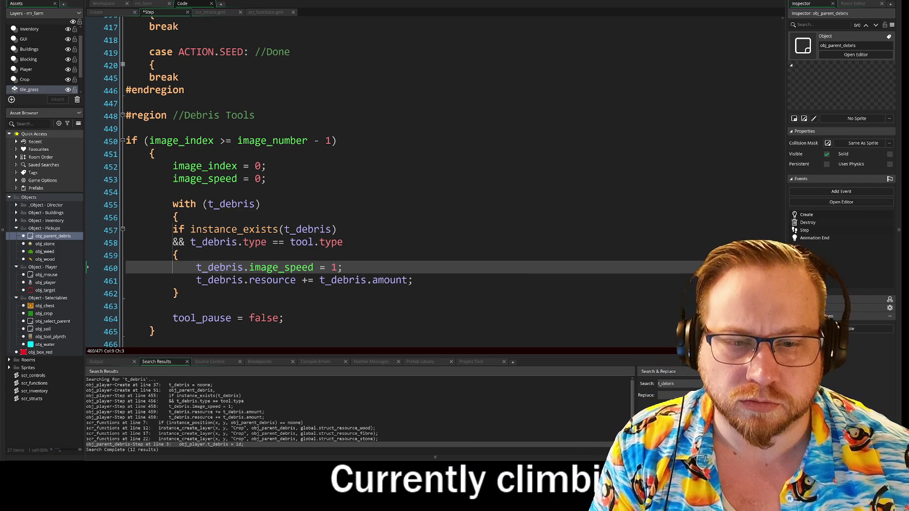
key(shift+Up)
key(shift+Up)
key(shift+Up)
key(Tab)
key(Down)
text(})
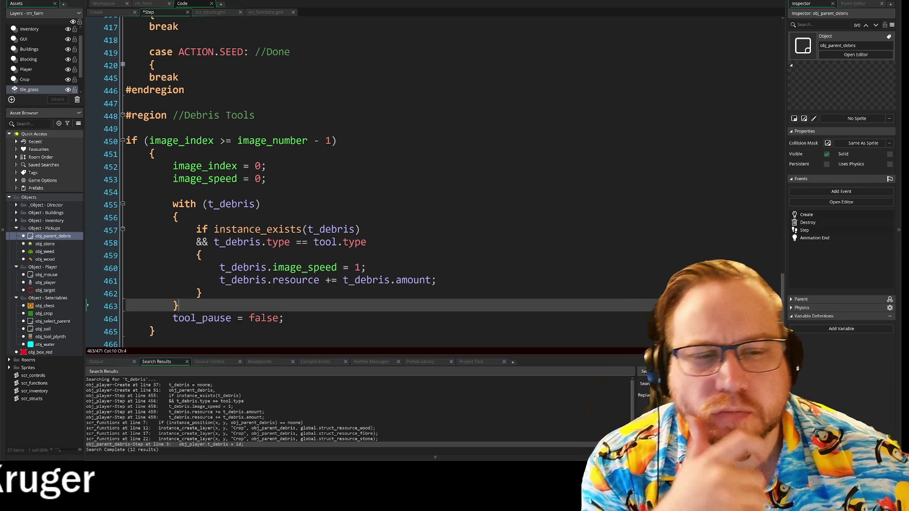
drag(361, 230, 340, 234)
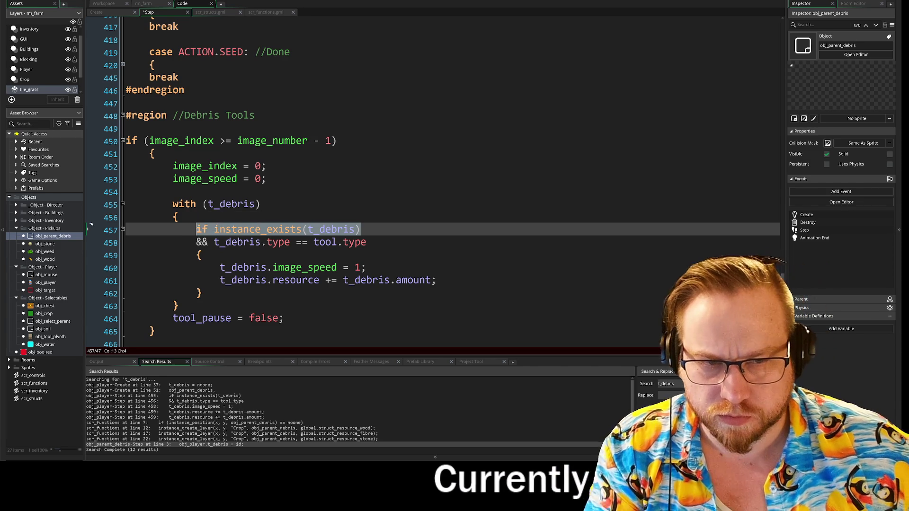
- Delete the with (t_debris) line, its opening brace and the extra closing brace
click(367, 242)
key(Up)
key(Up)
key(Up)
key(shift+Home)
key(Delete)
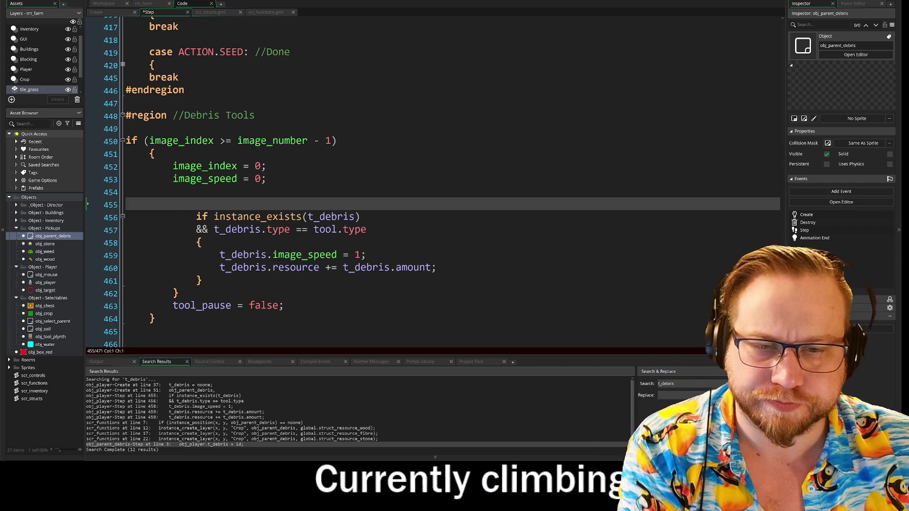
key(BackSpace)
click(128, 281)
key(shift+End)
key(Delete)
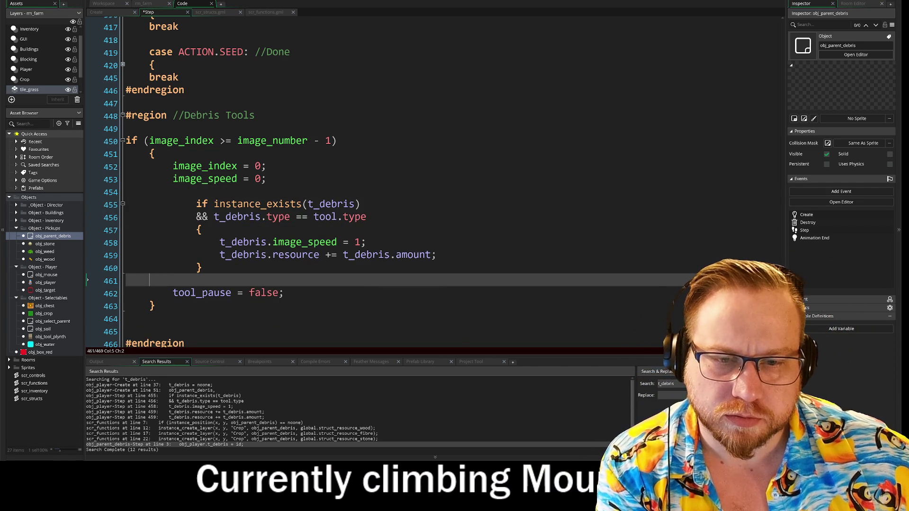
- Insert a #region line at line 455 above the t_debris check
click(173, 192)
key(Return)
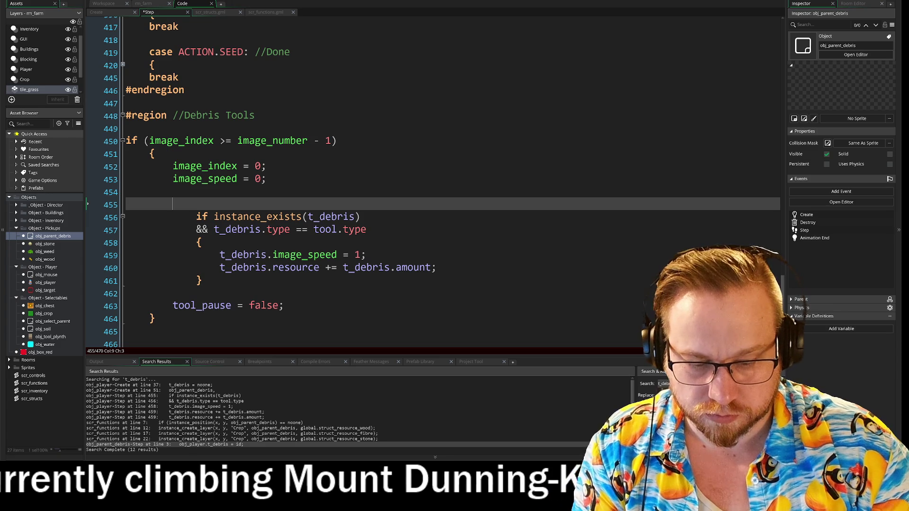
text(//)
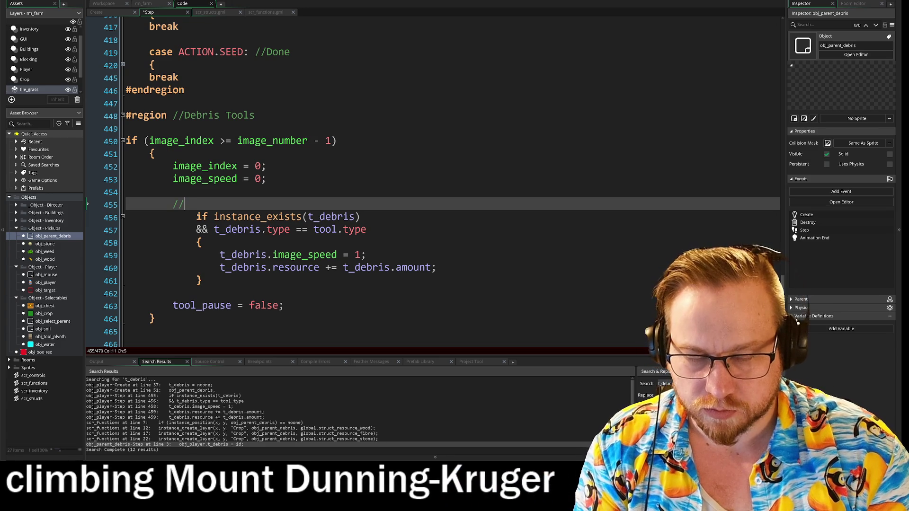
key(BackSpace)
key(BackSpace)
key(BackSpace)
key(BackSpace)
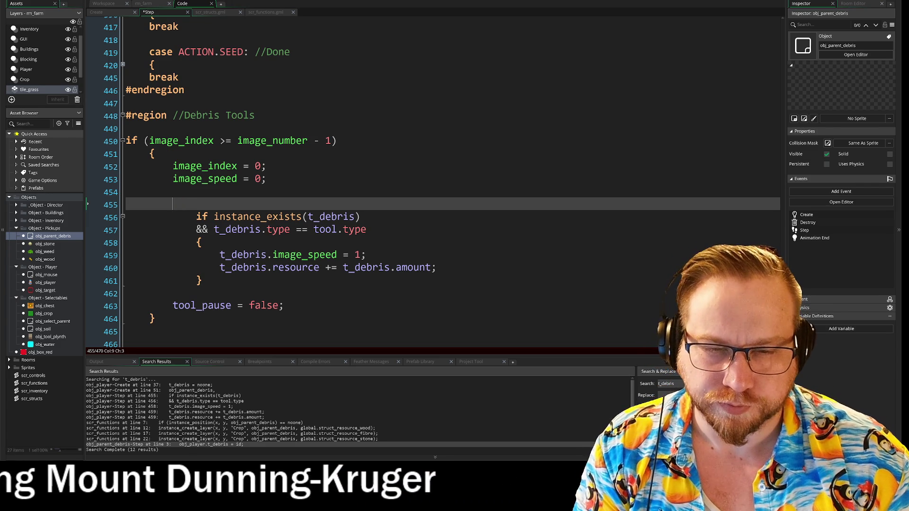
text(#re)
key(Return)
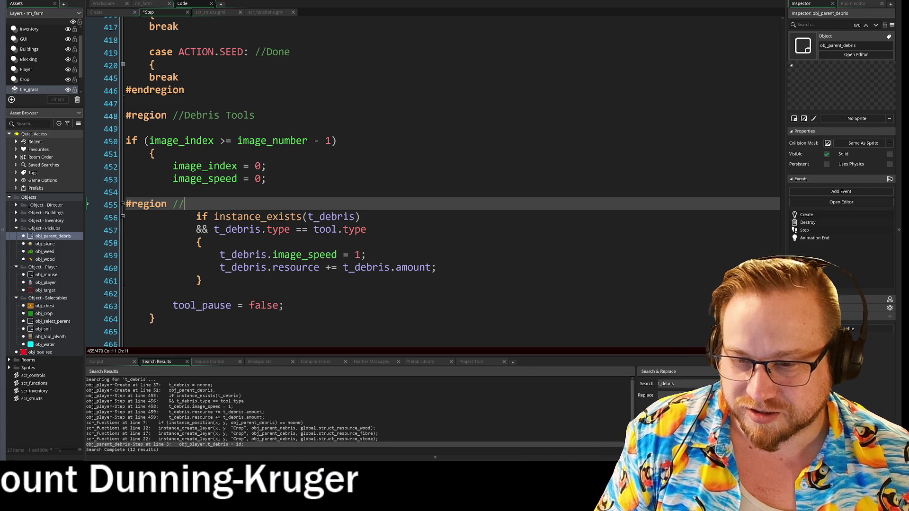
- Type the region label 'Debris resource collec' after #region on line 455
text(Debris resource collec)
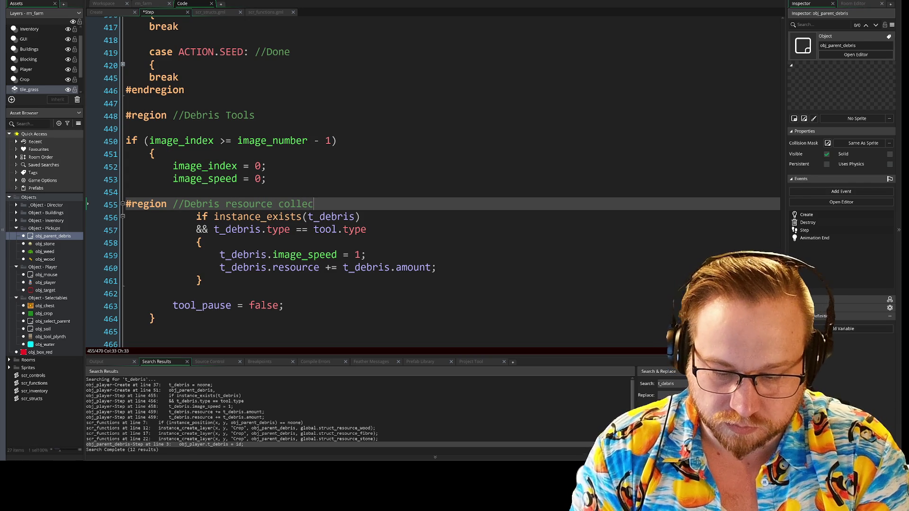
- Complete the label as 'Debris resource collection' and add #endregion at line 462
text(tion)
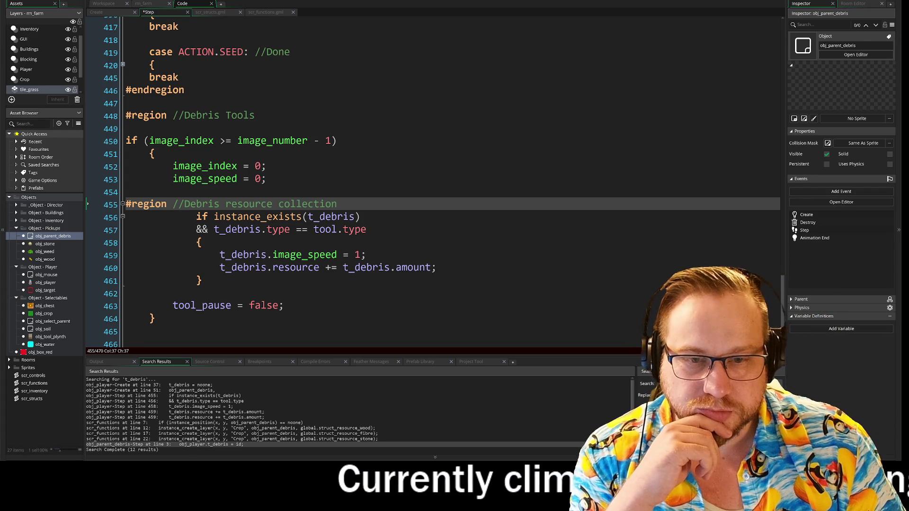
click(89, 292)
text(#)
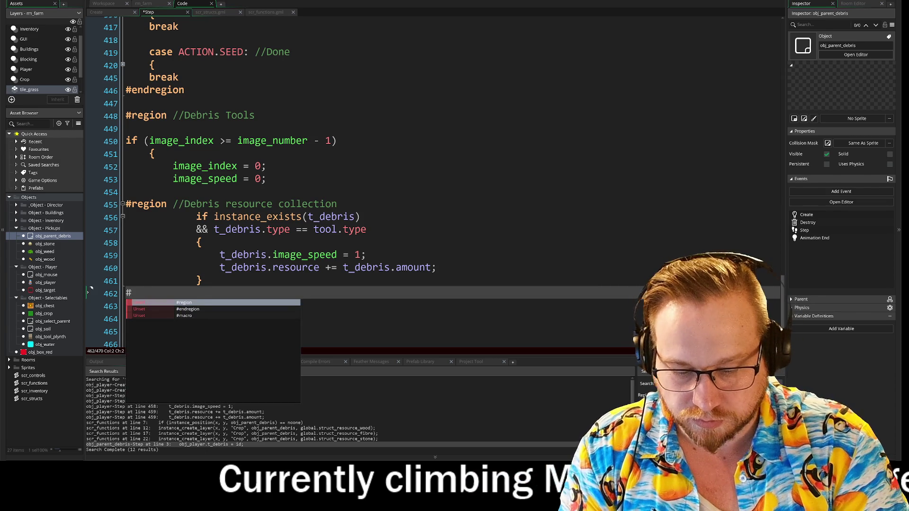
text(end)
key(Return)
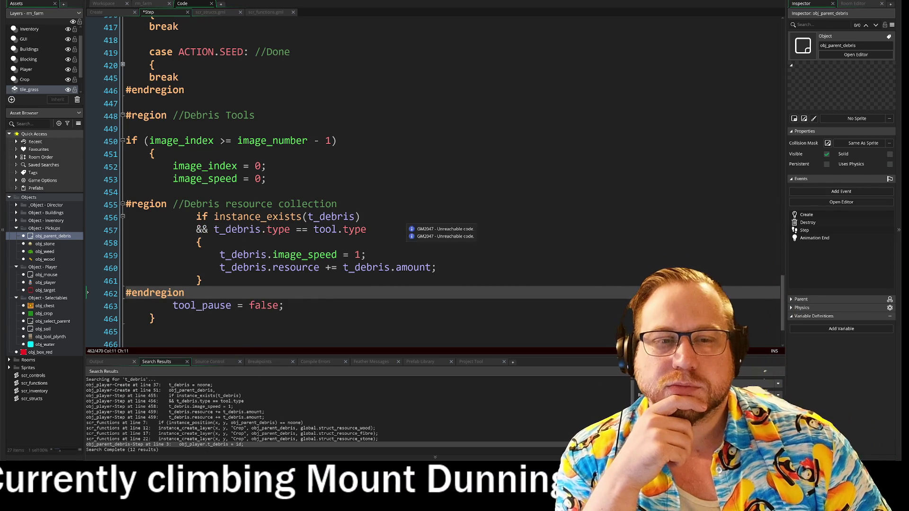
- Fold the Debris resource collection region at line 455 to confirm it collapses
click(197, 216)
click(199, 241)
click(203, 281)
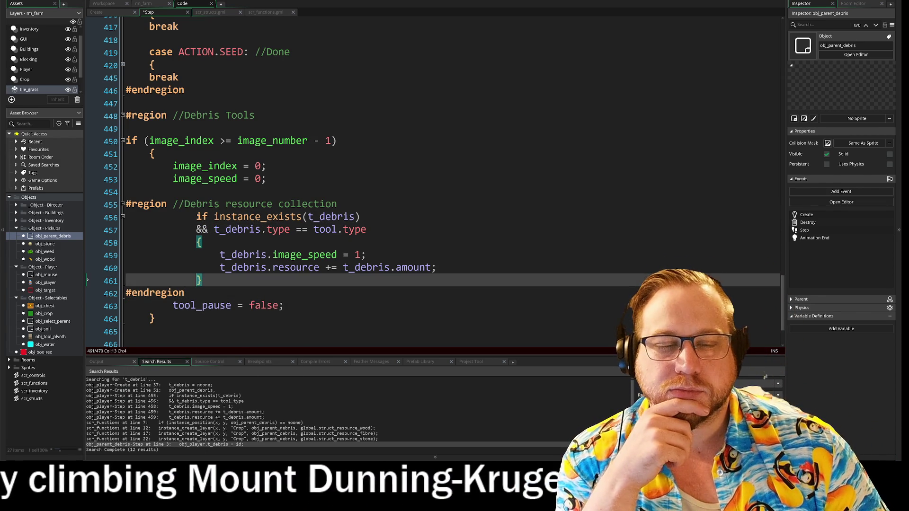
click(123, 206)
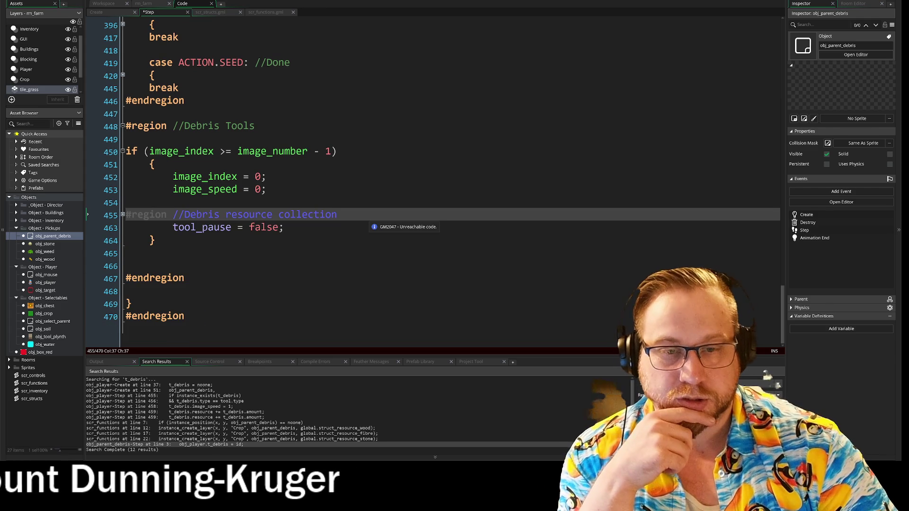
- Delete the Debris resource collection #region and #endregion lines and the blank lines around the t_debris check
key(Return)
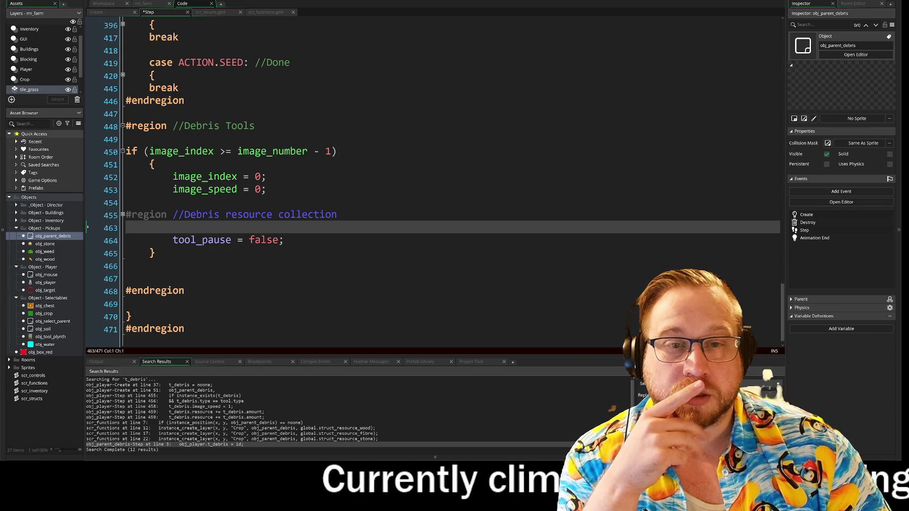
click(122, 215)
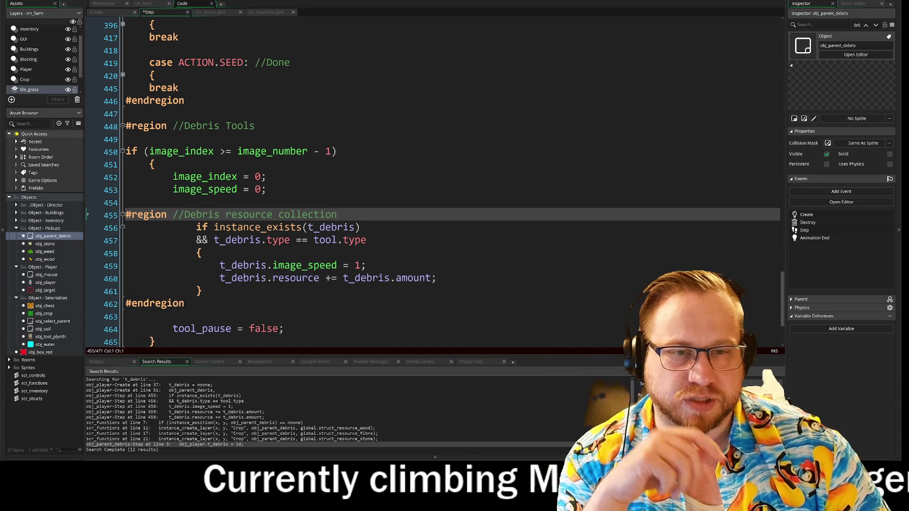
drag(337, 214, 115, 211)
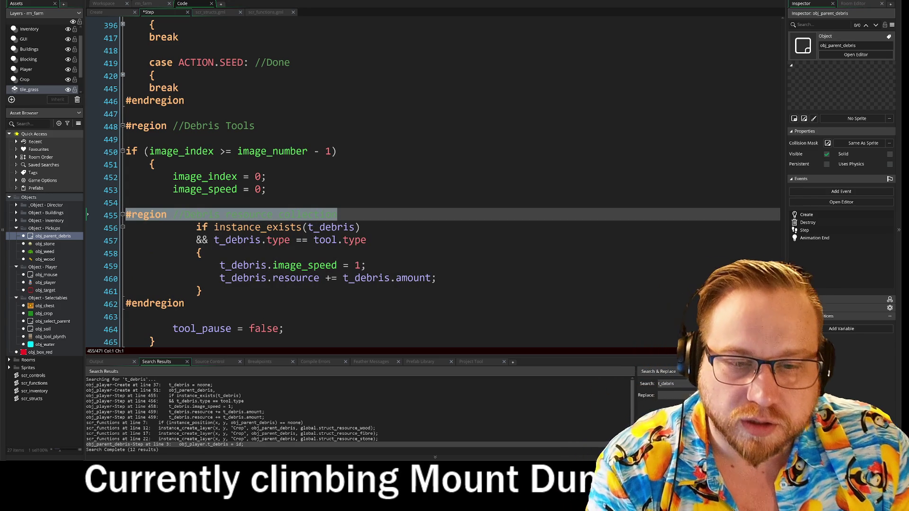
key(BackSpace)
drag(184, 303, 126, 304)
key(BackSpace)
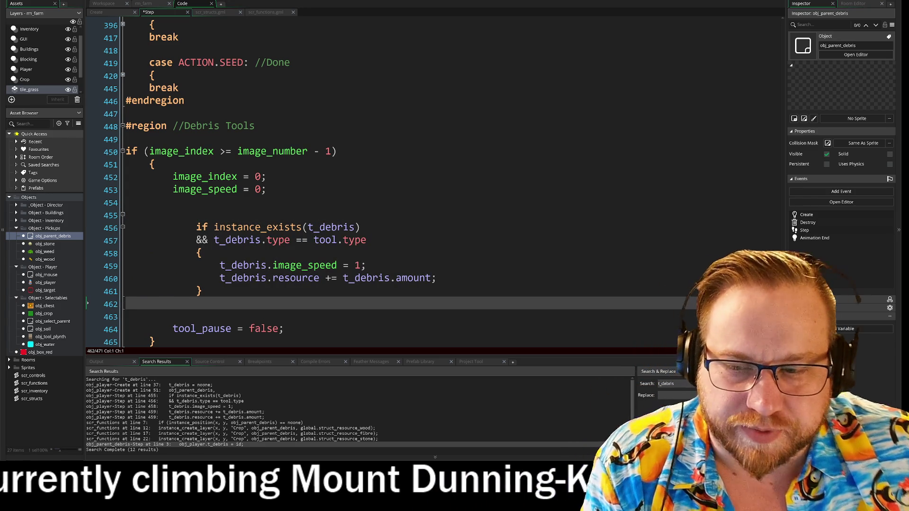
key(Delete)
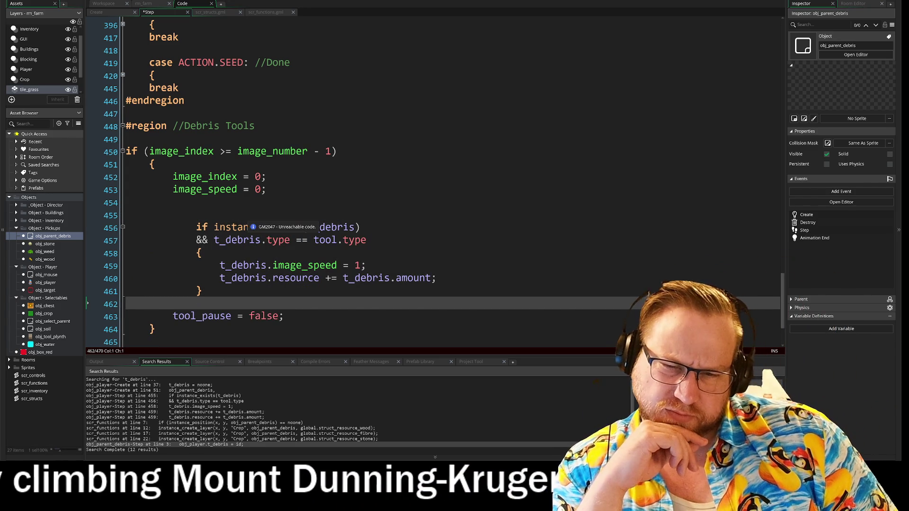
click(251, 216)
key(BackSpace)
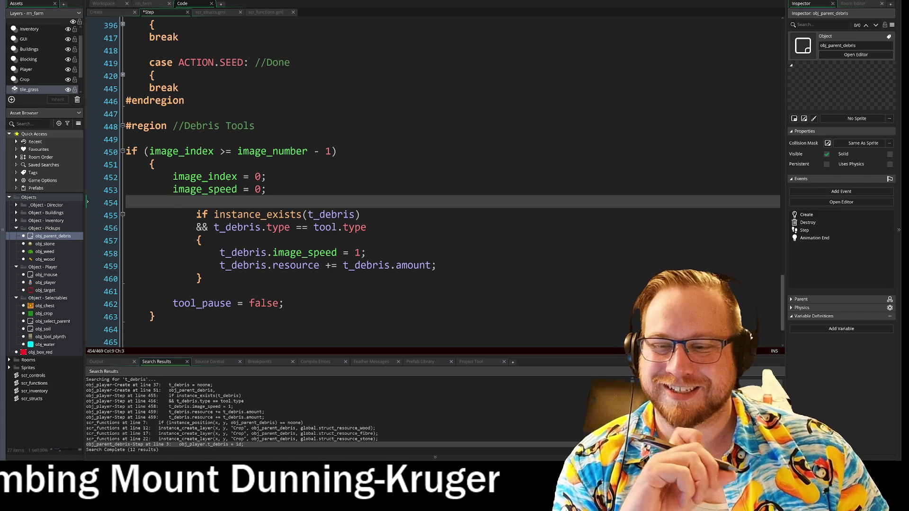
mouse_move(492, 273)
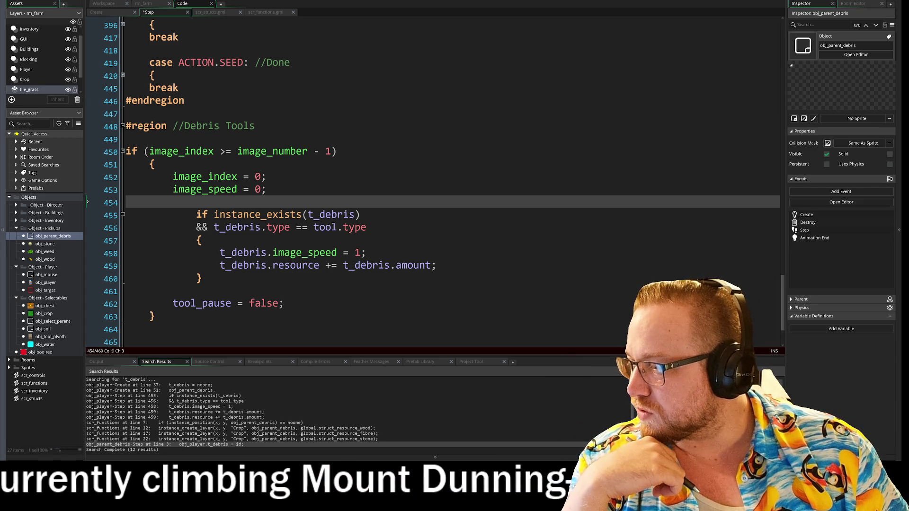
key(alt+Tab)
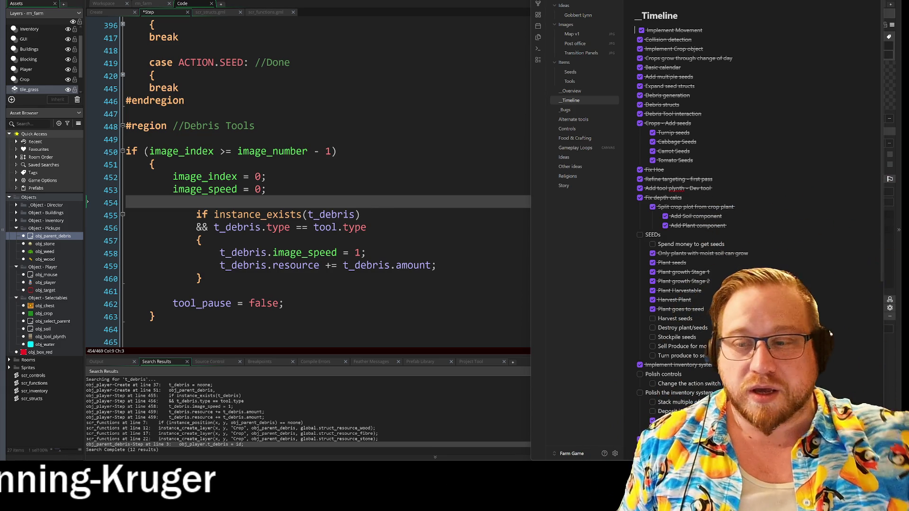
scroll(757, 213, down, 5)
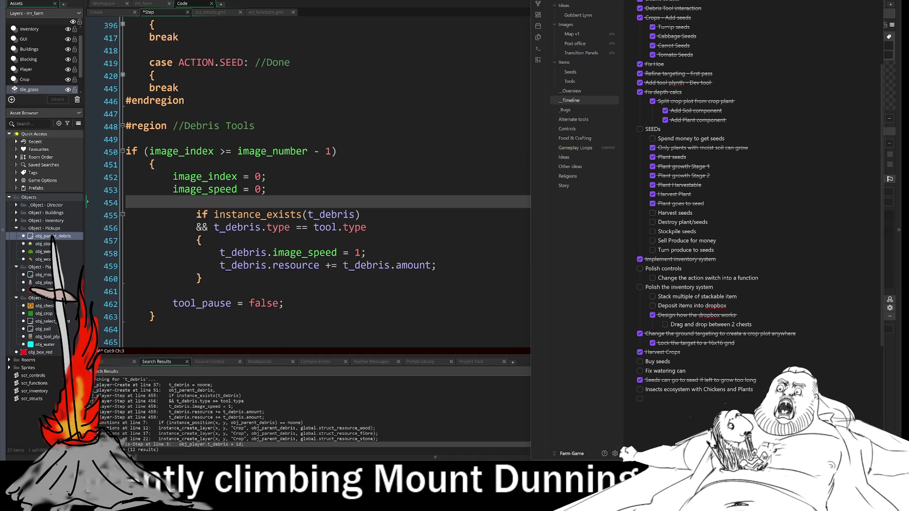
click(142, 272)
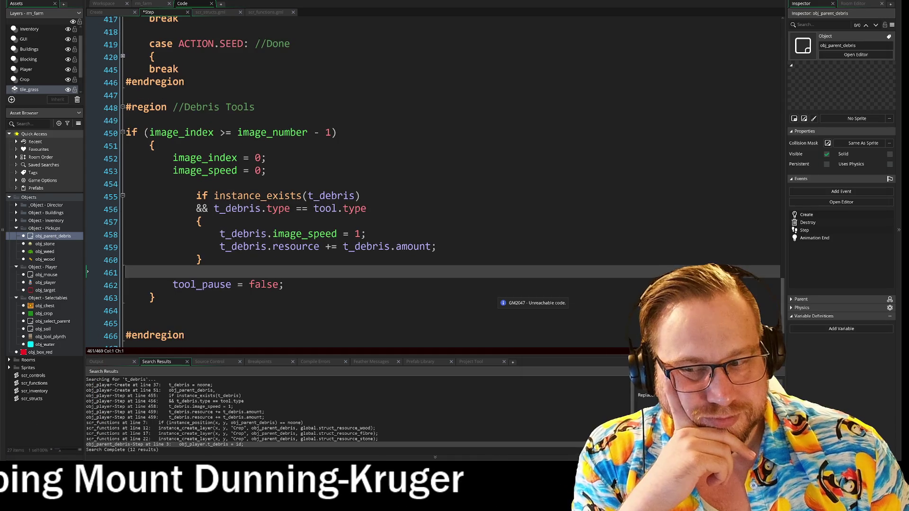
scroll(426, 189, down, 2)
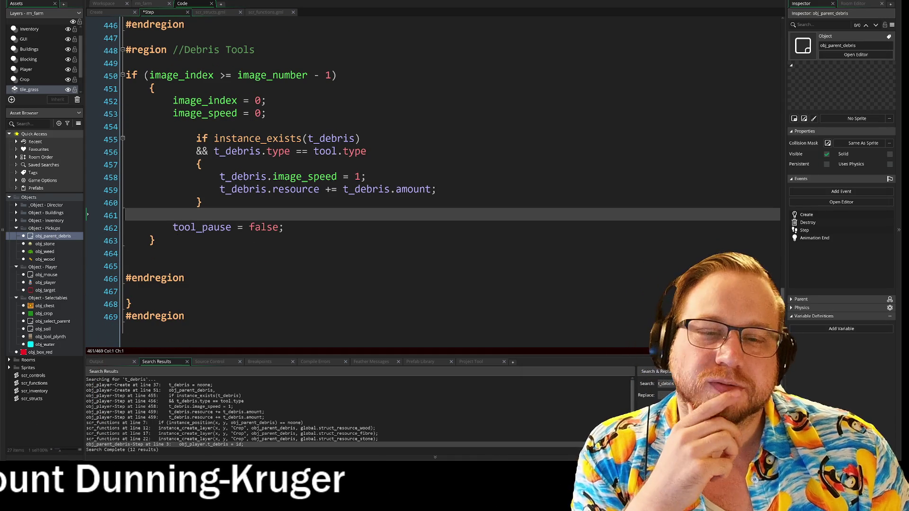
- Delete the empty lines between the closing brace and #endregion, then return to line 461
click(142, 266)
key(BackSpace)
key(BackSpace)
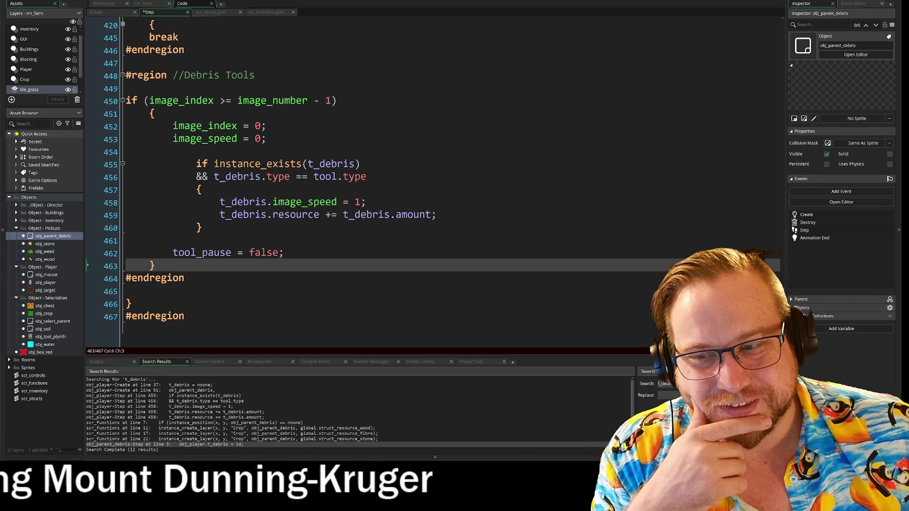
mouse_move(246, 233)
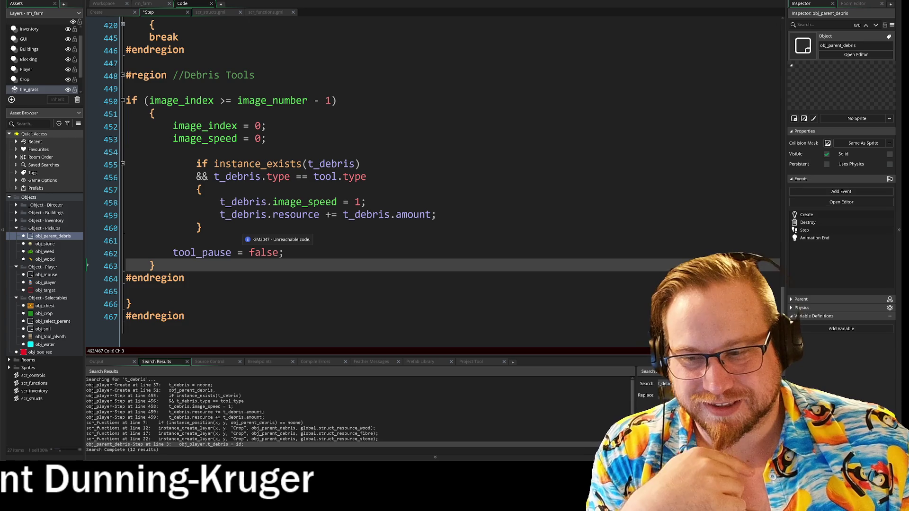
click(246, 241)
scroll(246, 241, up, 1)
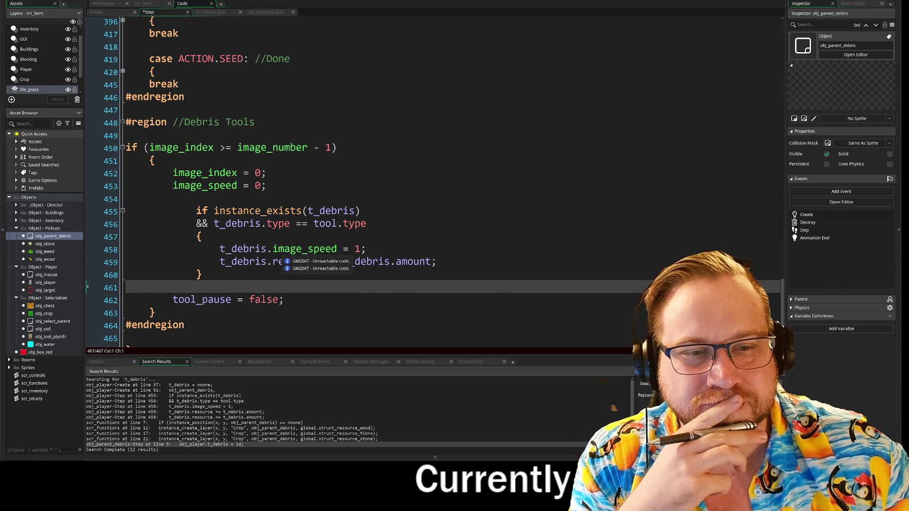
scroll(349, 181, up, 3)
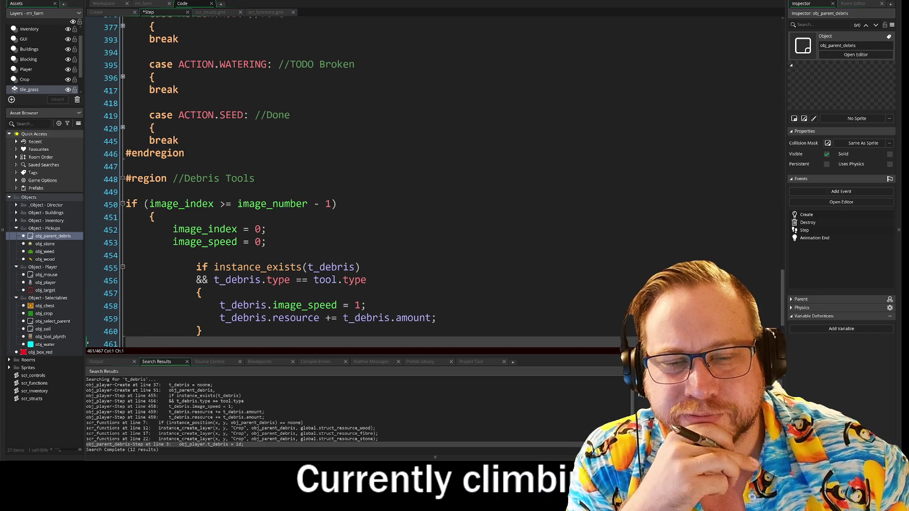
scroll(349, 181, up, 2)
scroll(349, 182, up, 2)
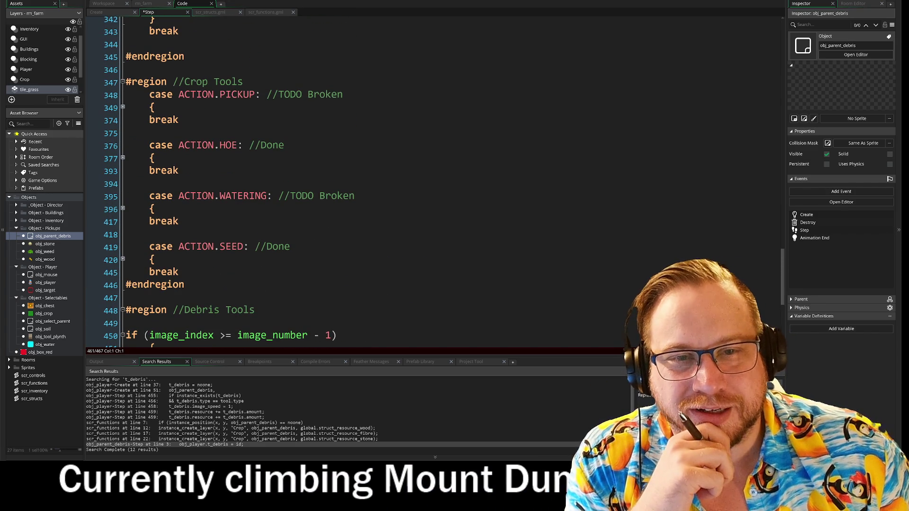
scroll(349, 182, down, 6)
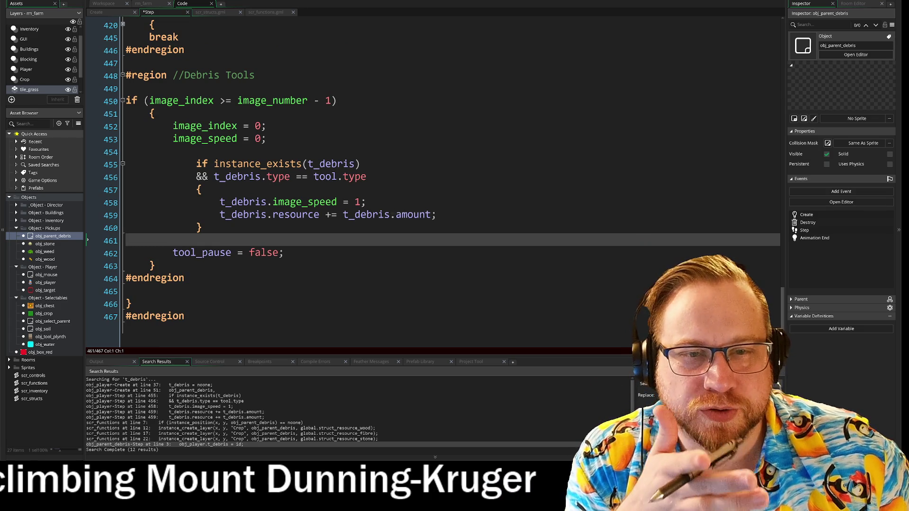
mouse_move(126, 101)
mouse_down()
mouse_move(337, 101)
mouse_move(203, 228)
mouse_up()
click(126, 240)
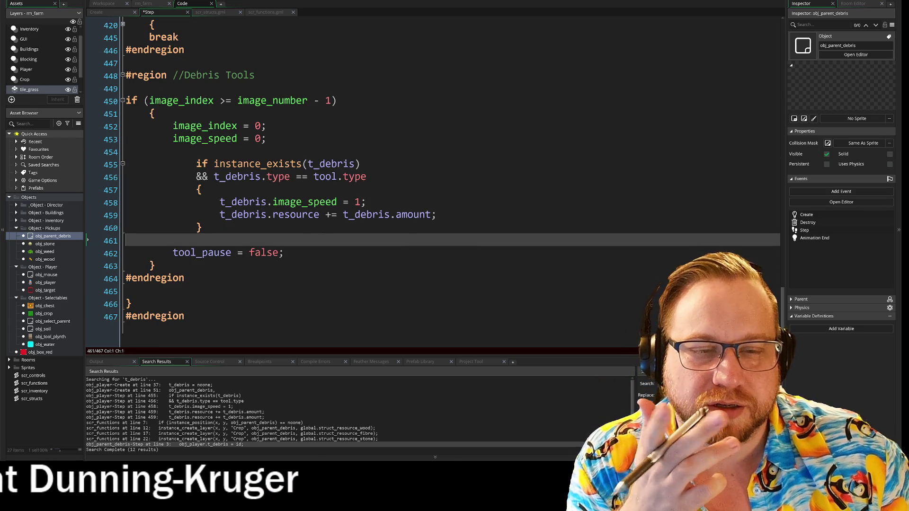
scroll(332, 180, up, 8)
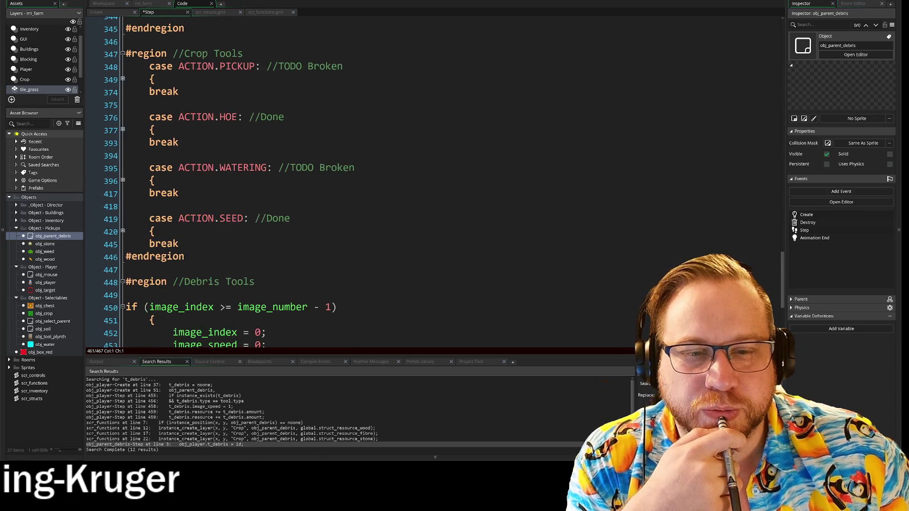
scroll(332, 180, up, 2)
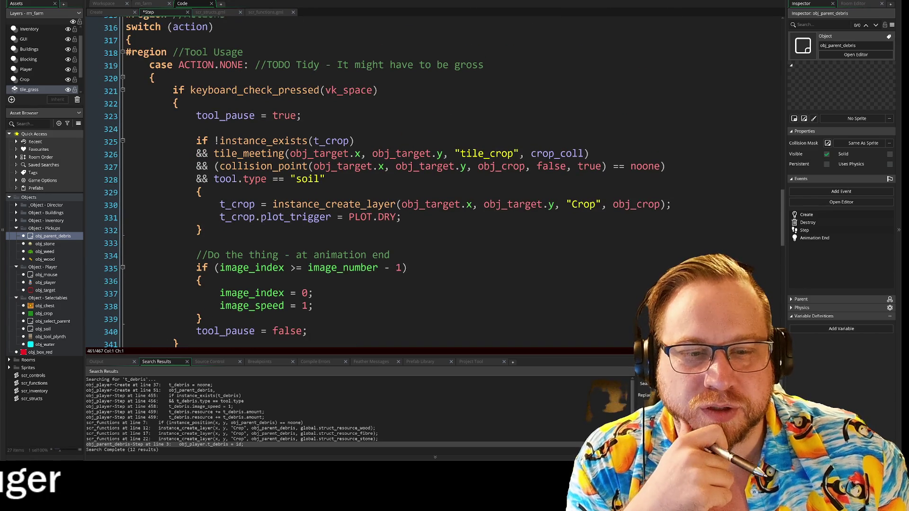
scroll(444, 182, up, 1)
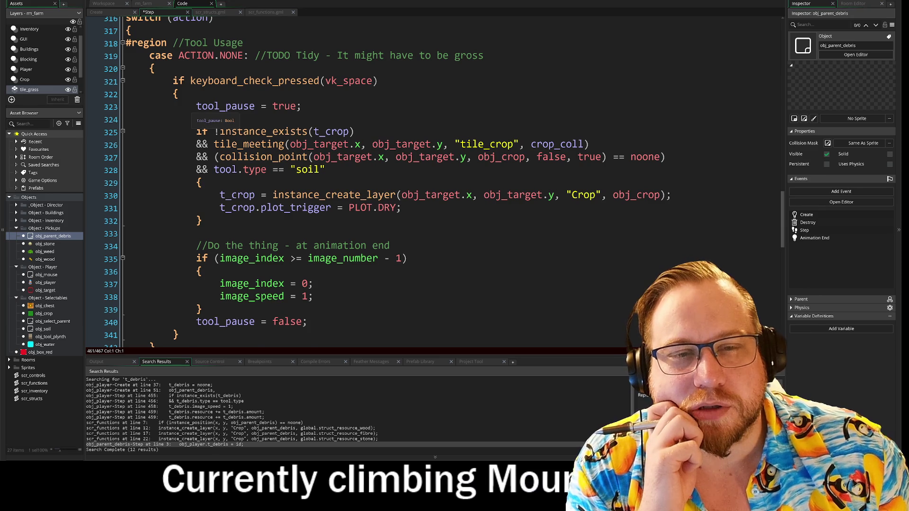
scroll(426, 180, down, 2)
scroll(426, 180, down, 10)
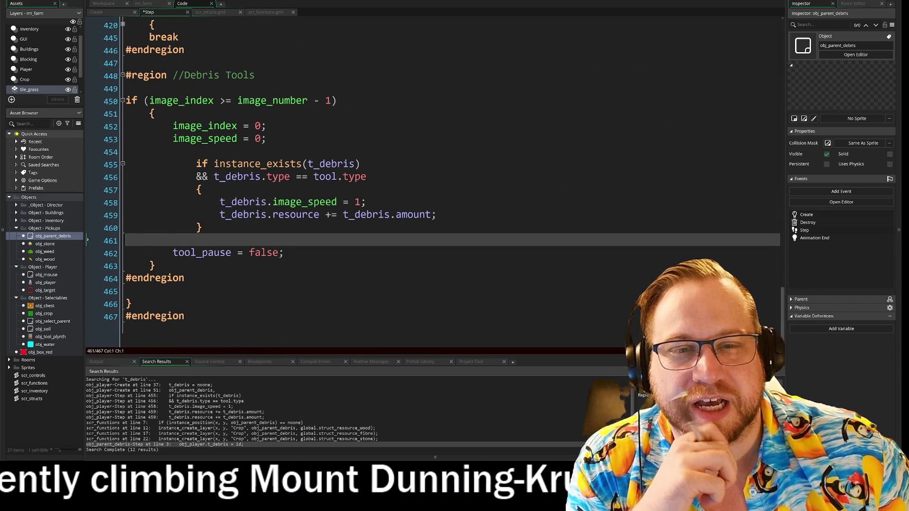
click(142, 89)
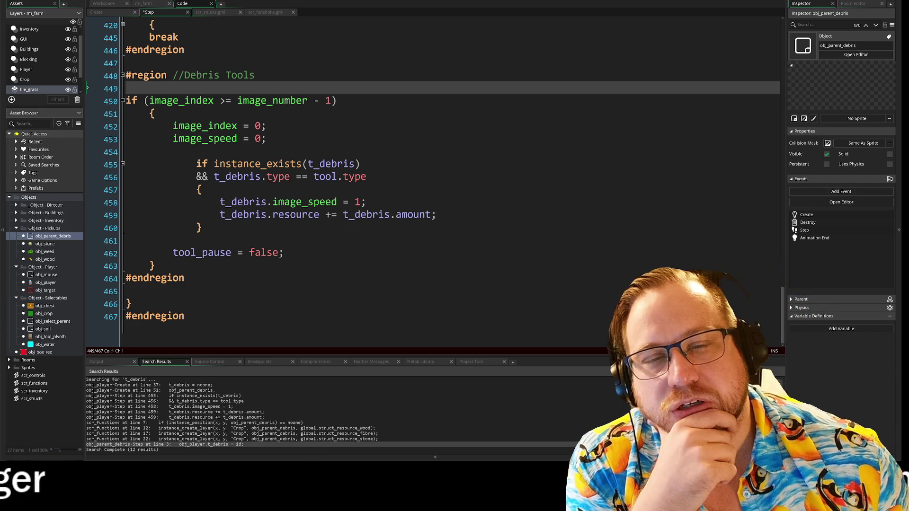
scroll(426, 180, up, 6)
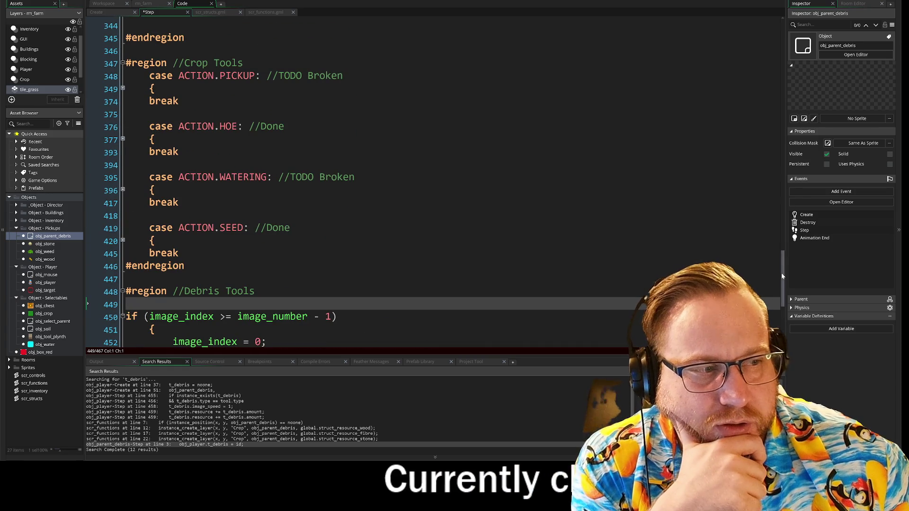
drag(783, 276, 780, 41)
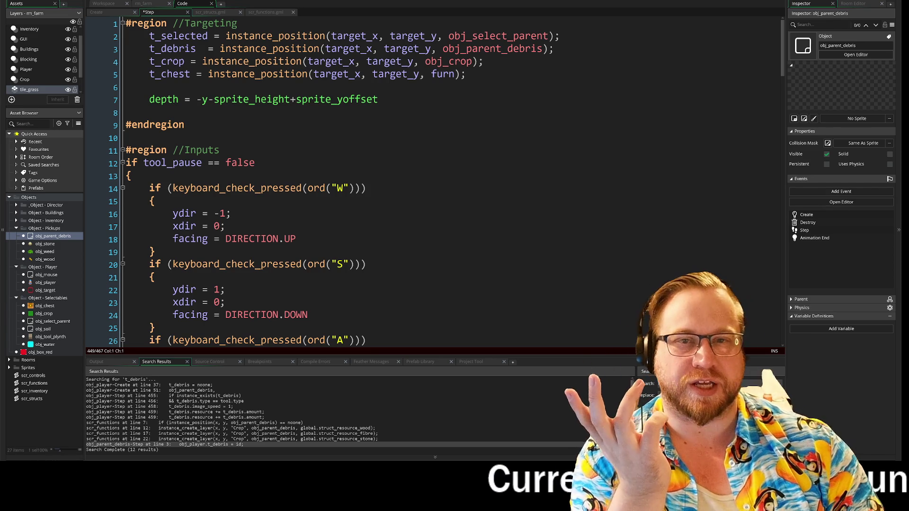
click(201, 13)
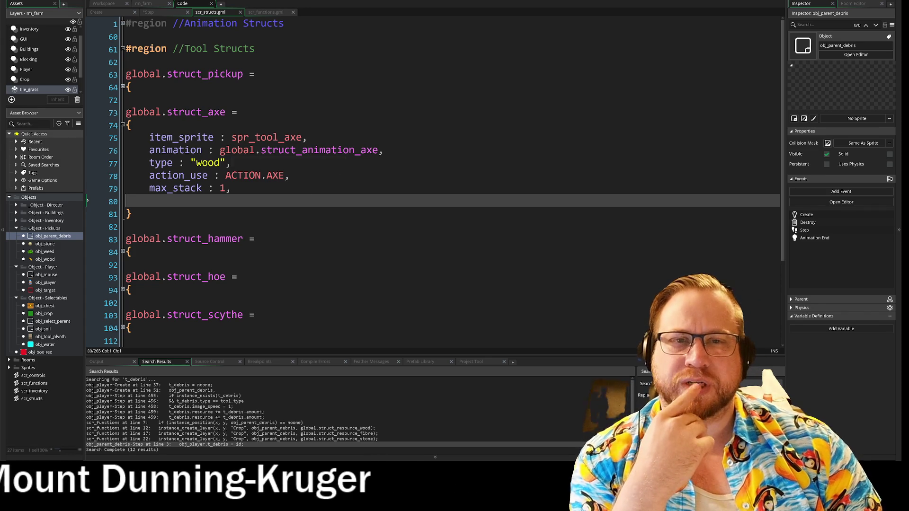
click(118, 13)
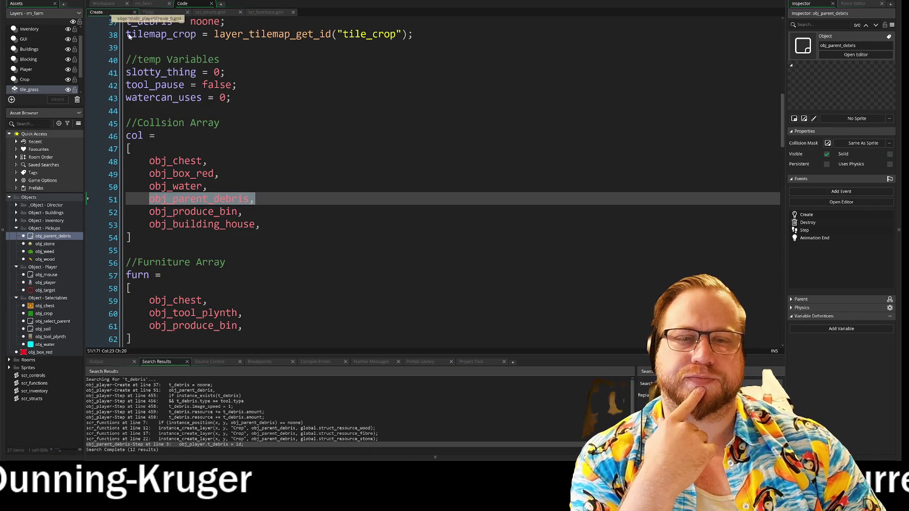
click(156, 12)
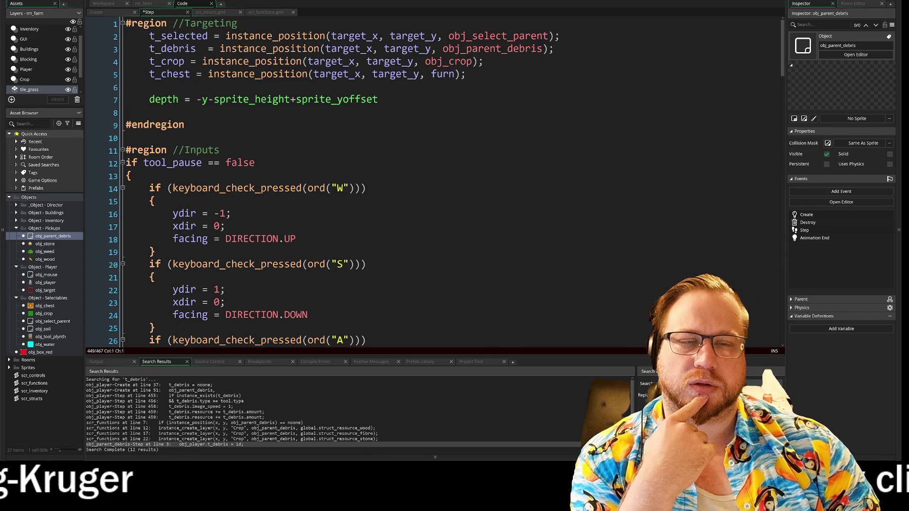
scroll(426, 180, down, 11)
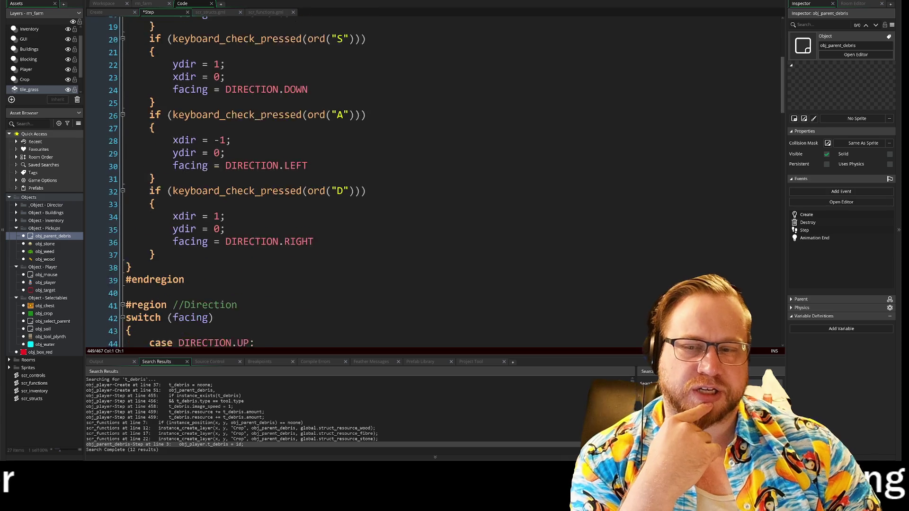
scroll(427, 180, down, 9)
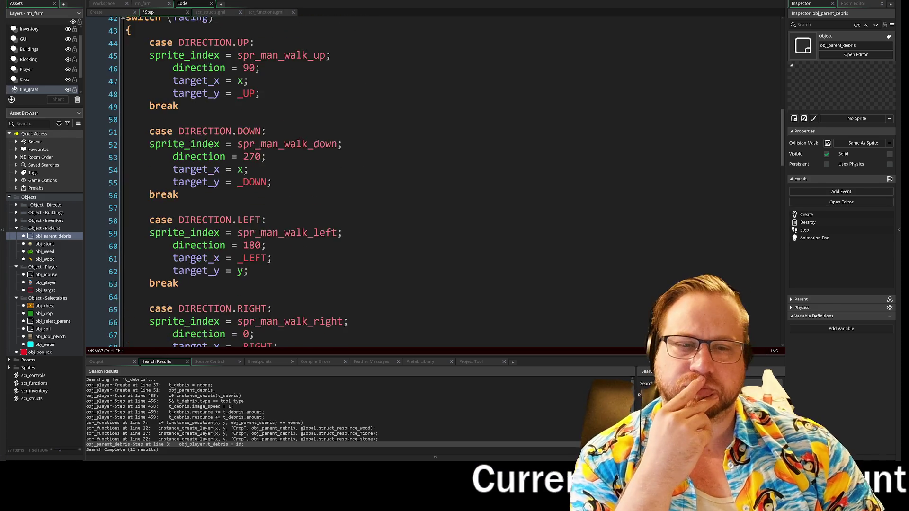
scroll(427, 180, down, 5)
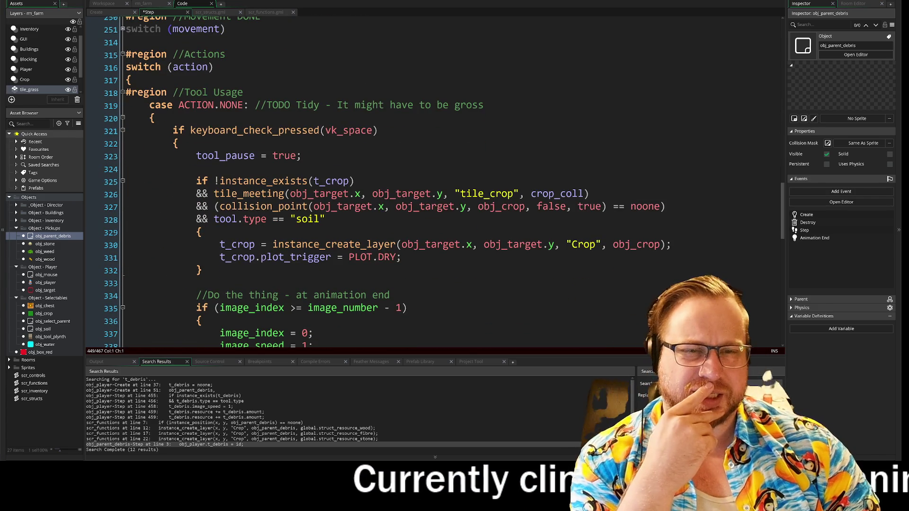
scroll(426, 180, down, 2)
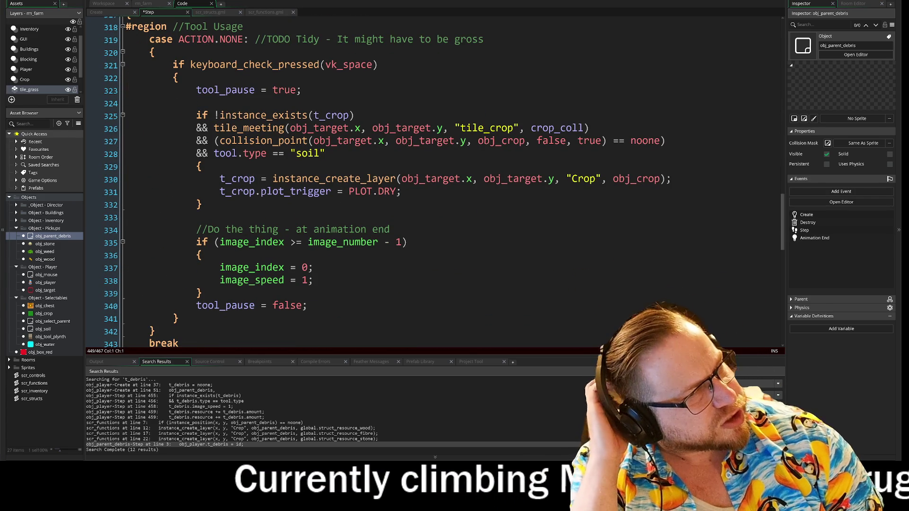
scroll(426, 180, down, 6)
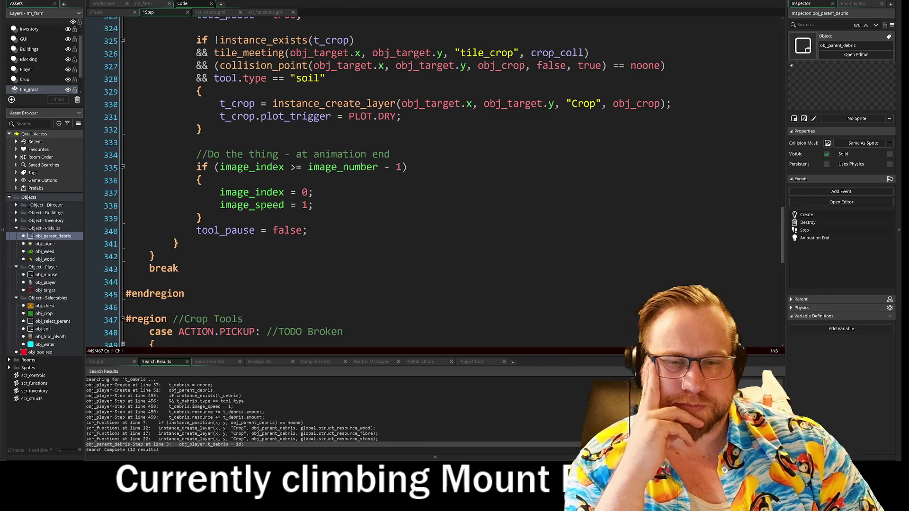
scroll(426, 180, down, 8)
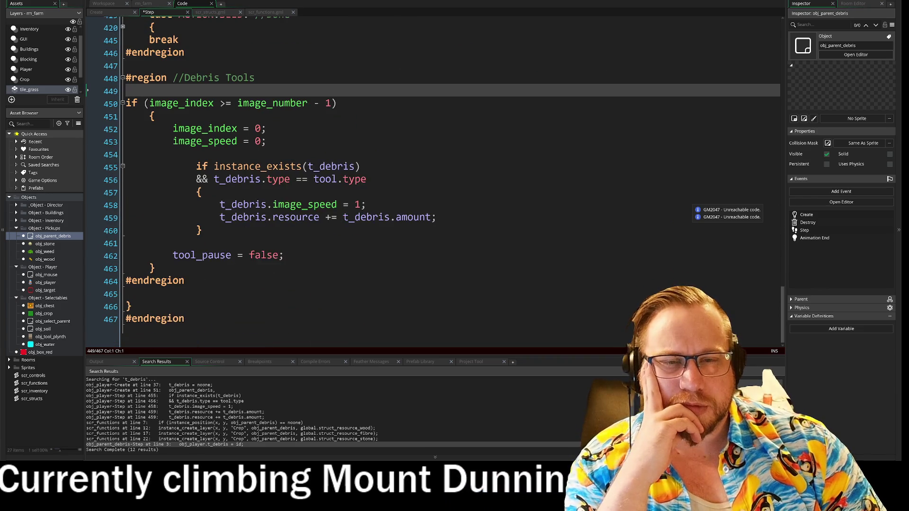
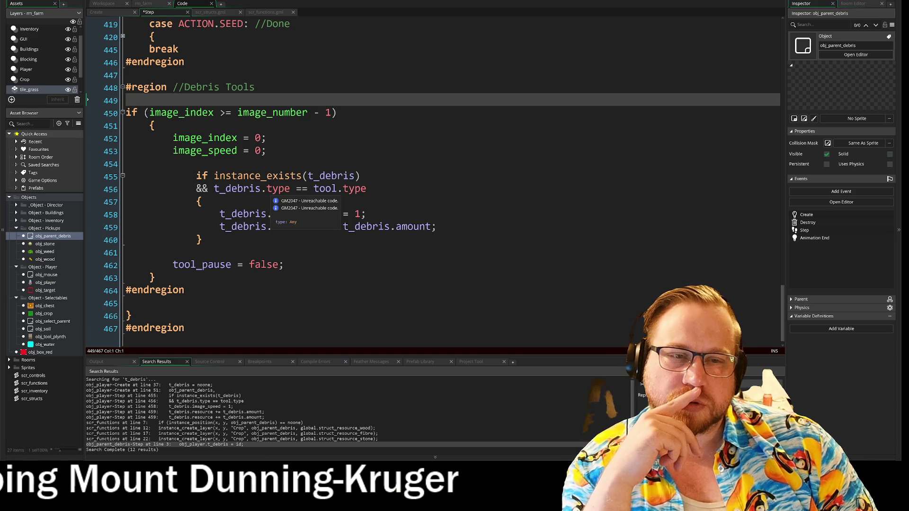
- Open obj_stone and obj_parent_debris and read the debris parent's Destroy event code
double_click(45, 243)
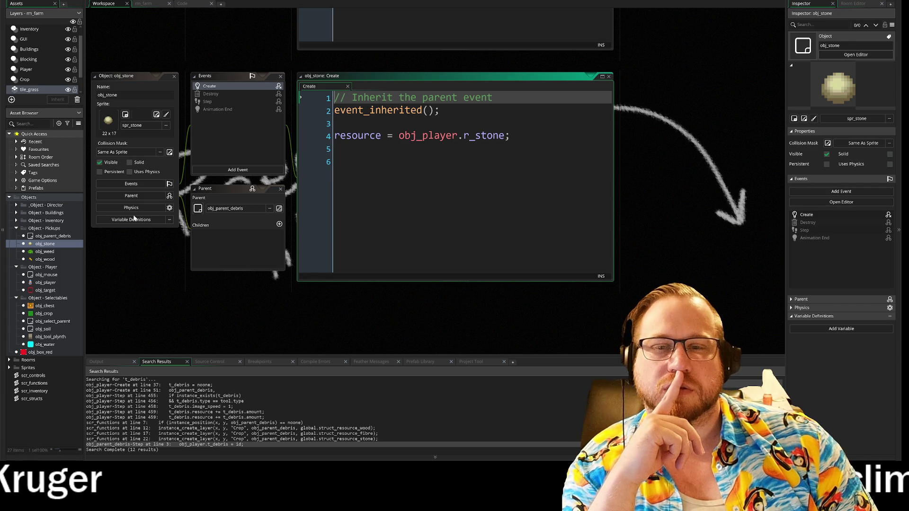
double_click(48, 236)
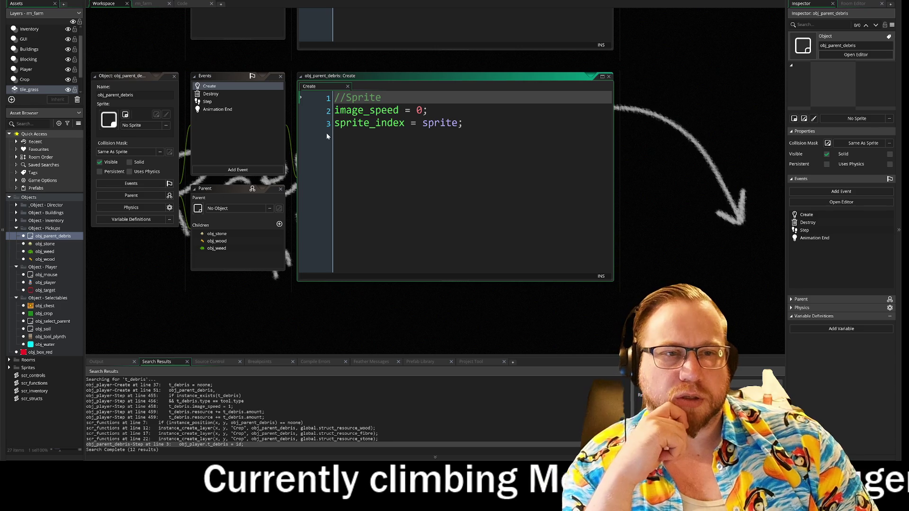
click(218, 94)
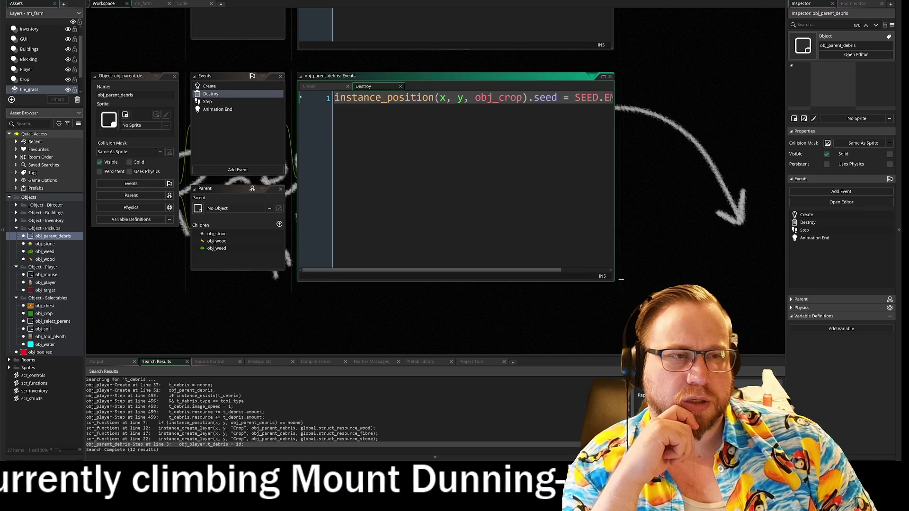
drag(613, 279, 800, 291)
- Review obj_parent_debris's Step and Animation End event code
click(208, 101)
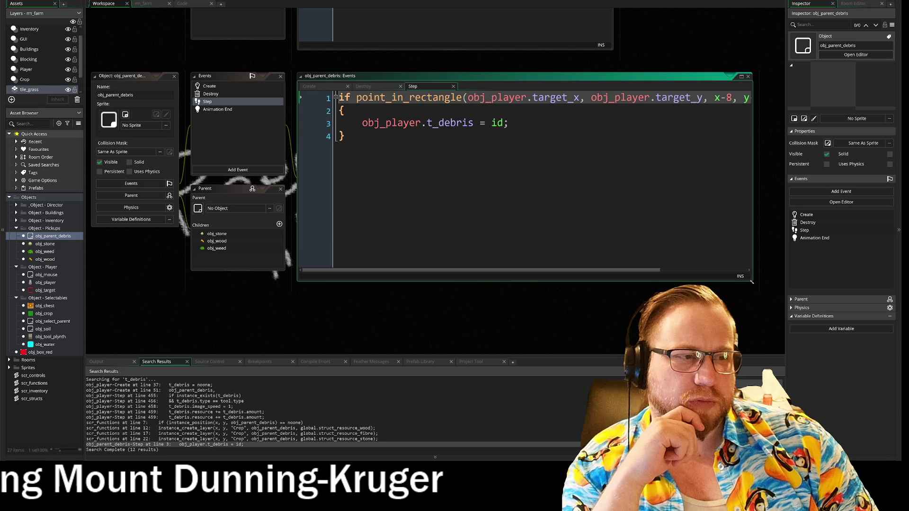
drag(752, 281, 900, 336)
click(227, 109)
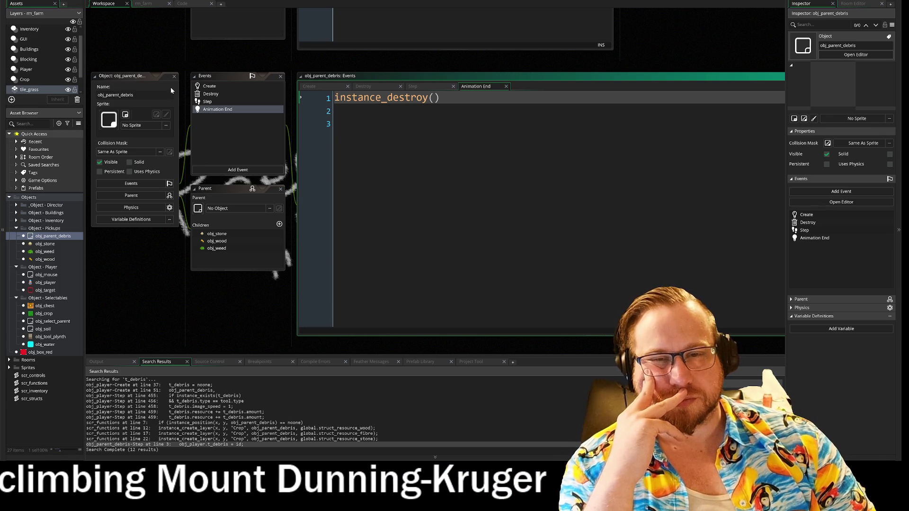
- Go back to the debris parent's Create code, then open the scr_functions script
click(216, 86)
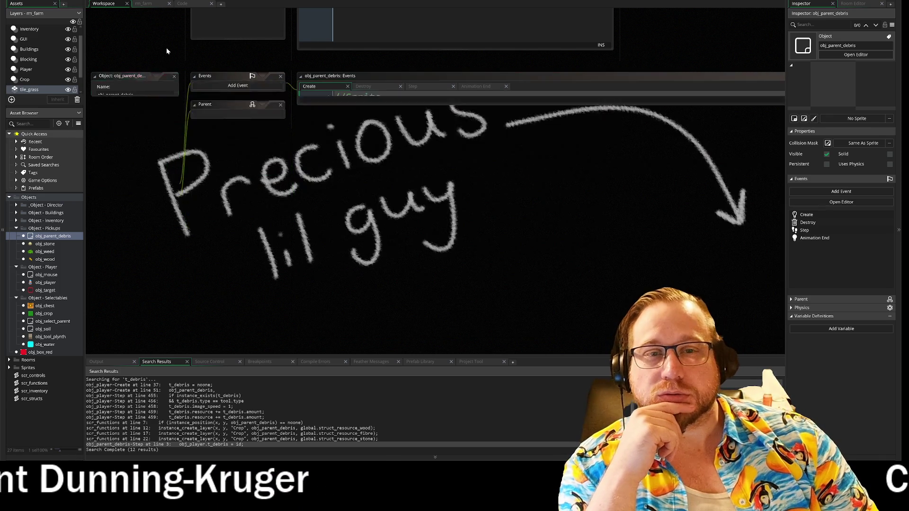
drag(278, 52, 230, 46)
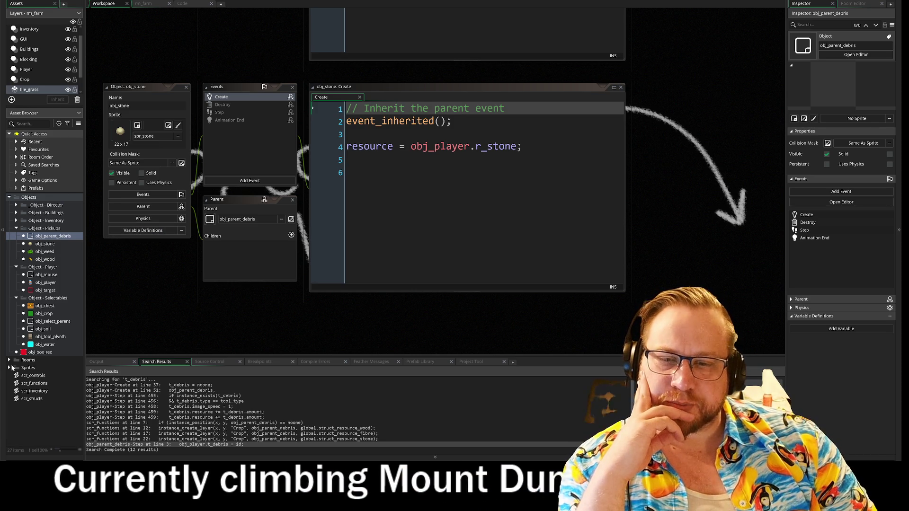
double_click(28, 385)
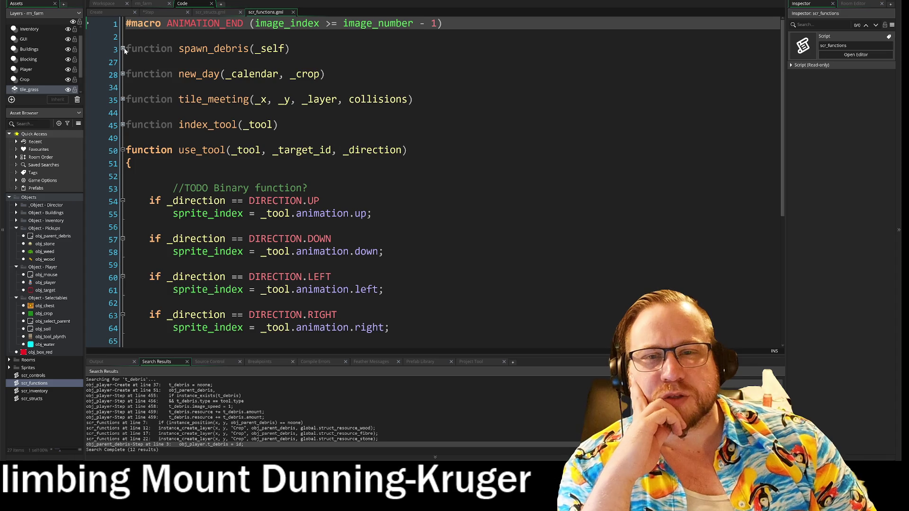
- Unfold the spawn_debris function body in scr_functions
click(90, 47)
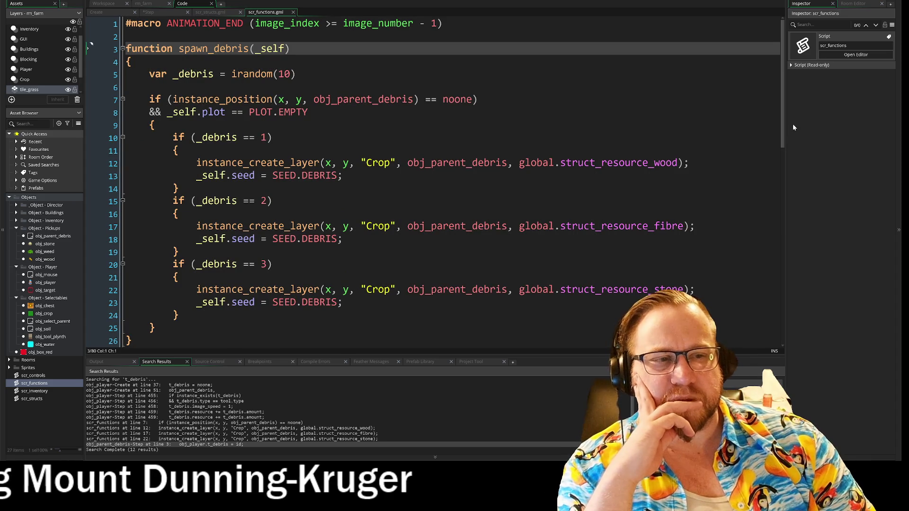
drag(783, 119, 783, 134)
mouse_move(604, 135)
- Fold struct_axe and the Animation, Tool, Produce and Seed Structs regions in scr_structs
click(215, 13)
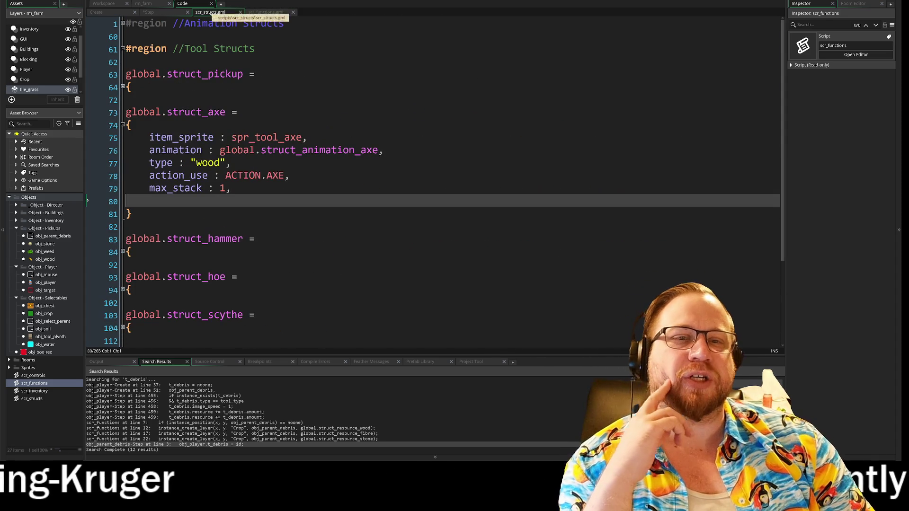
click(123, 125)
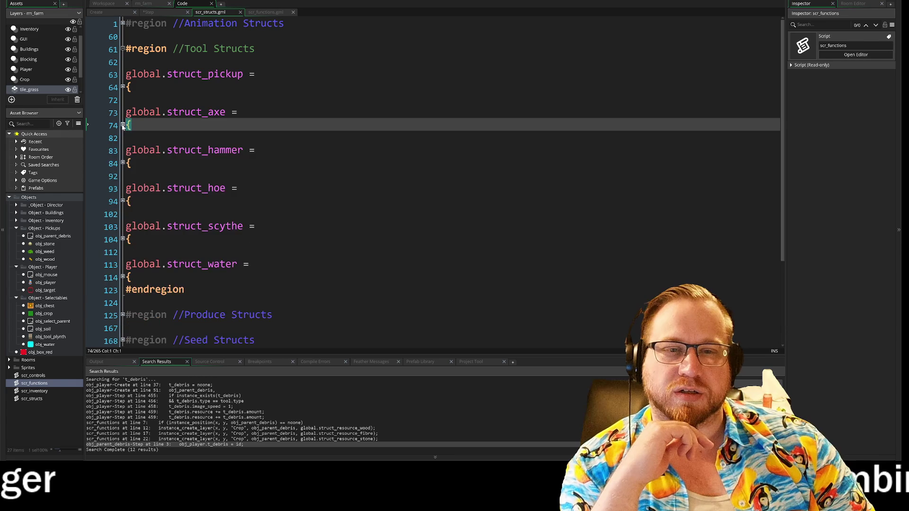
scroll(125, 122, down, 2)
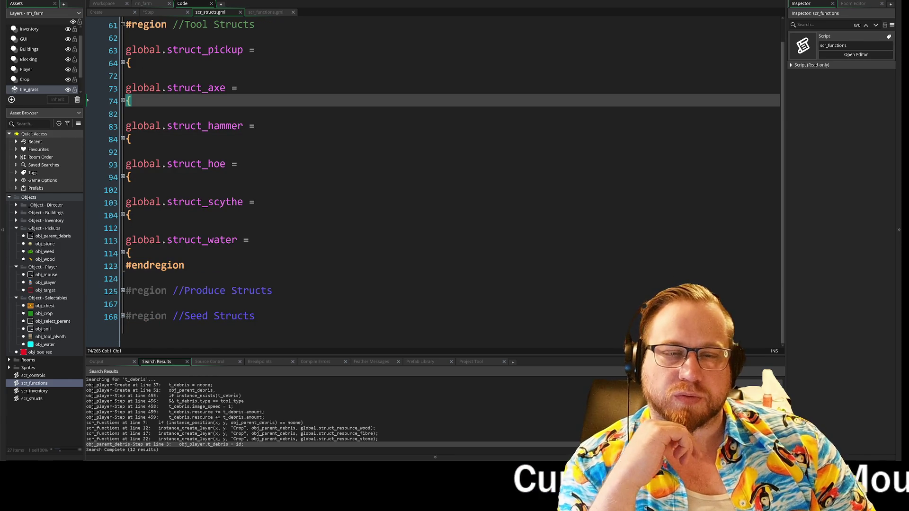
scroll(125, 121, up, 2)
click(122, 24)
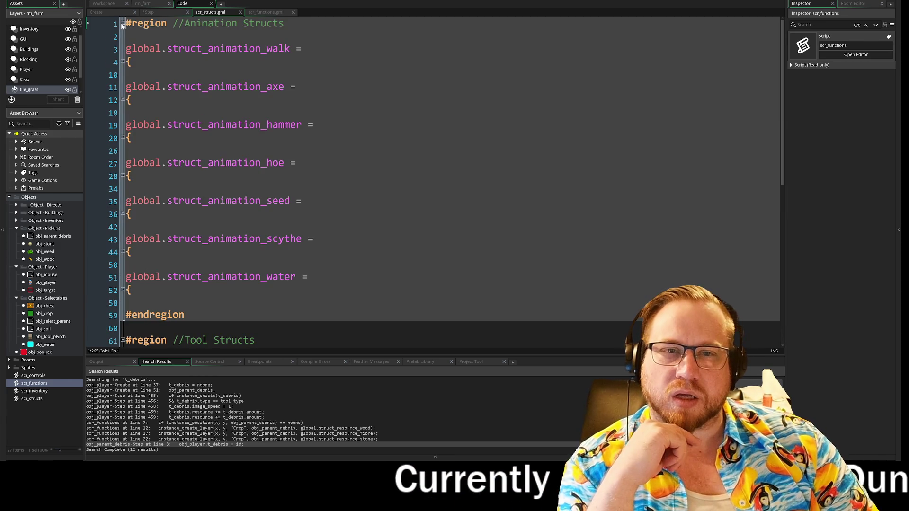
click(122, 24)
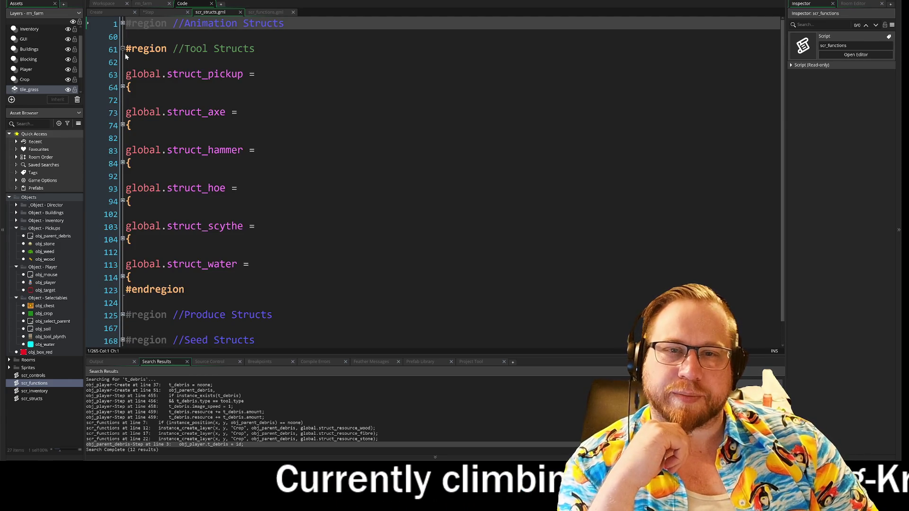
click(123, 48)
click(122, 74)
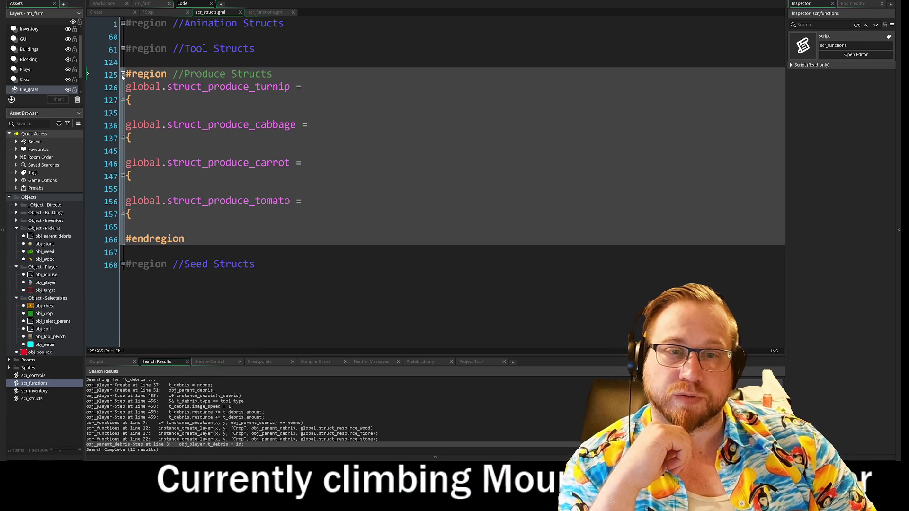
click(122, 75)
click(123, 100)
click(123, 100)
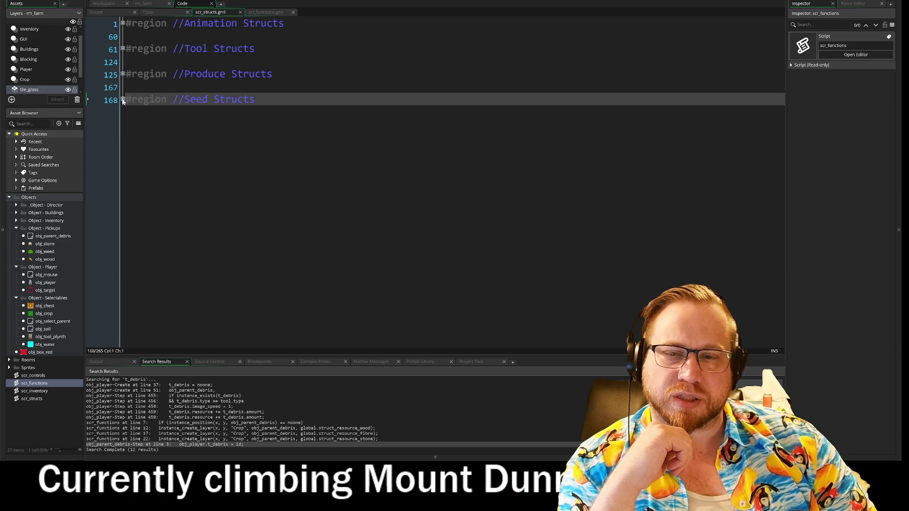
- Open scr_inventory and scr_controls, then select global.struct_resource_wood on line 12 of scr_functions
double_click(35, 391)
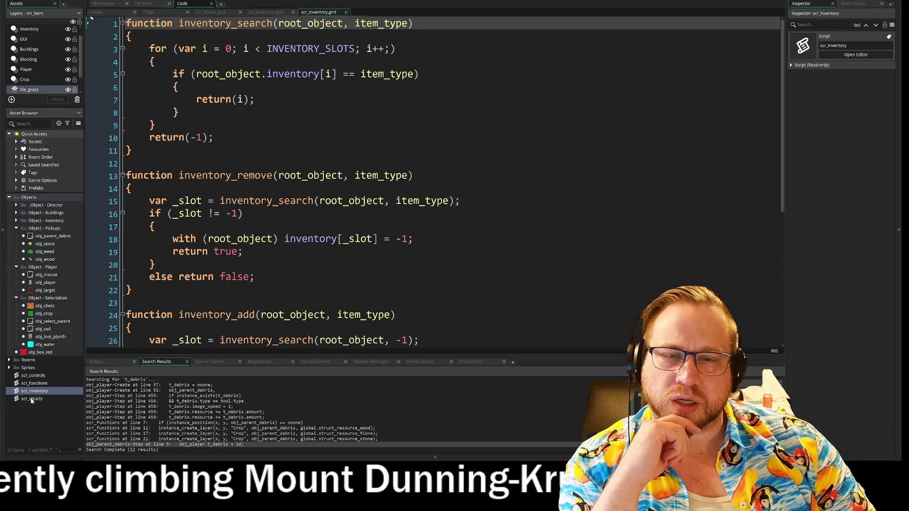
double_click(33, 399)
double_click(33, 376)
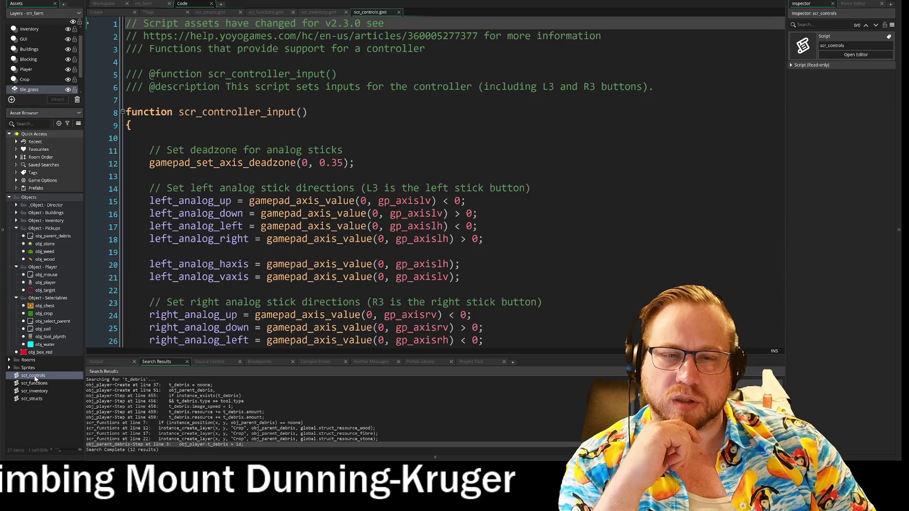
double_click(33, 383)
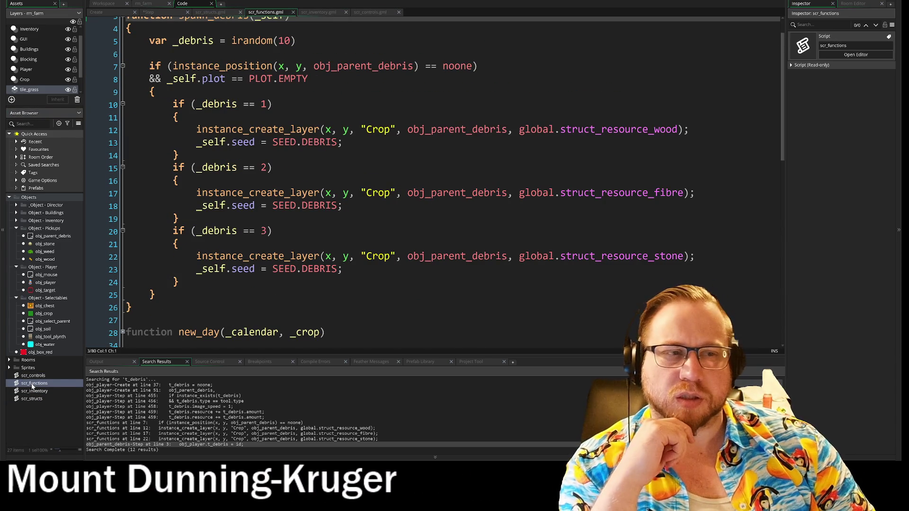
drag(520, 130, 686, 134)
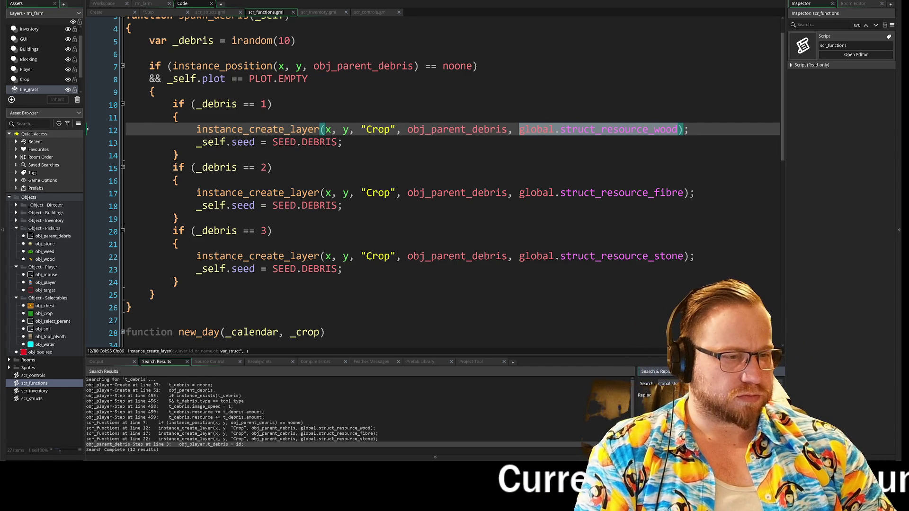
- Search the project for global.struct_resource_wood and jump to its definition in obj_player's Create event
key(Return)
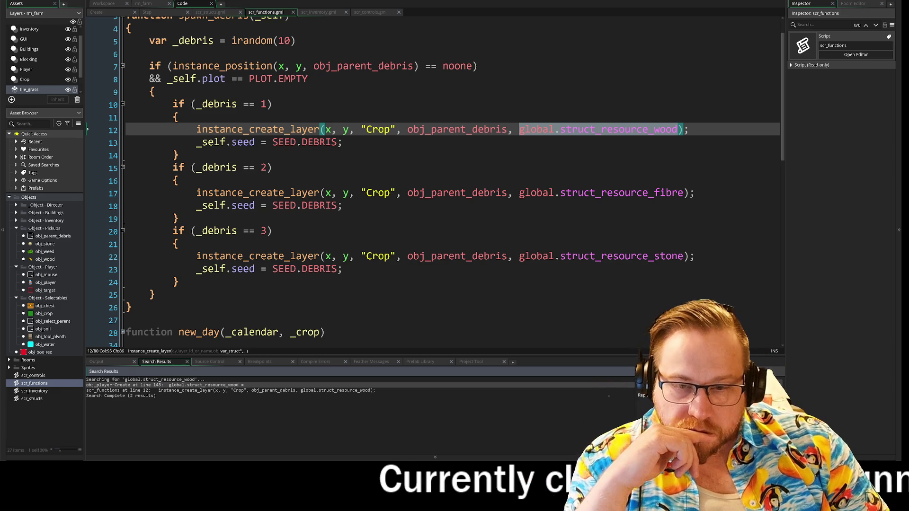
key(Return)
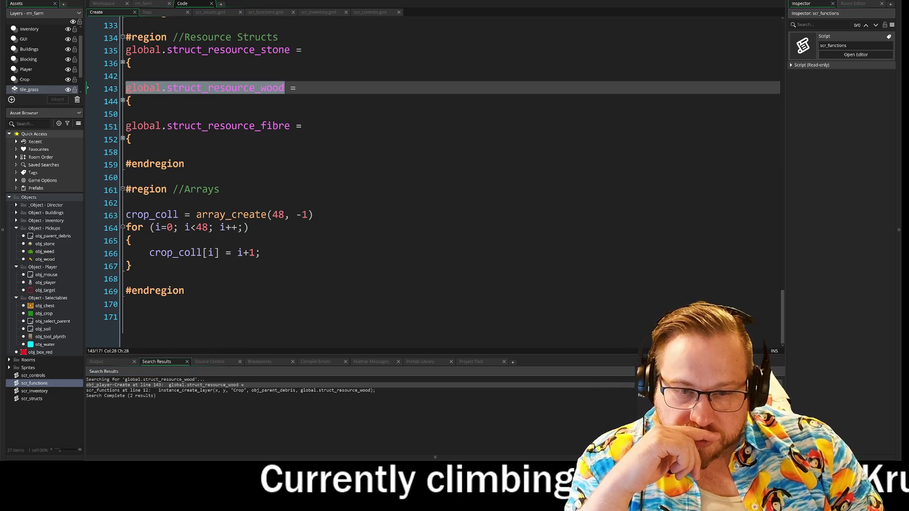
scroll(426, 190, up, 3)
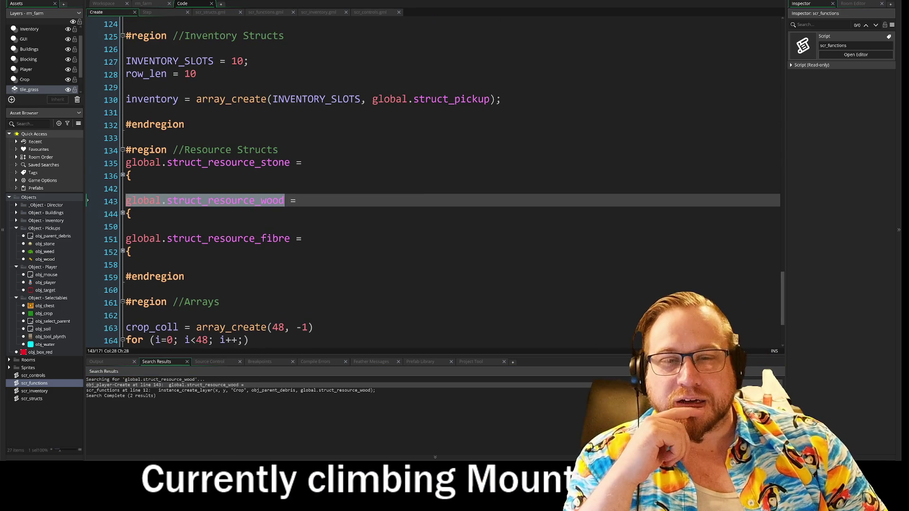
scroll(427, 190, up, 4)
scroll(426, 190, up, 2)
scroll(426, 189, down, 5)
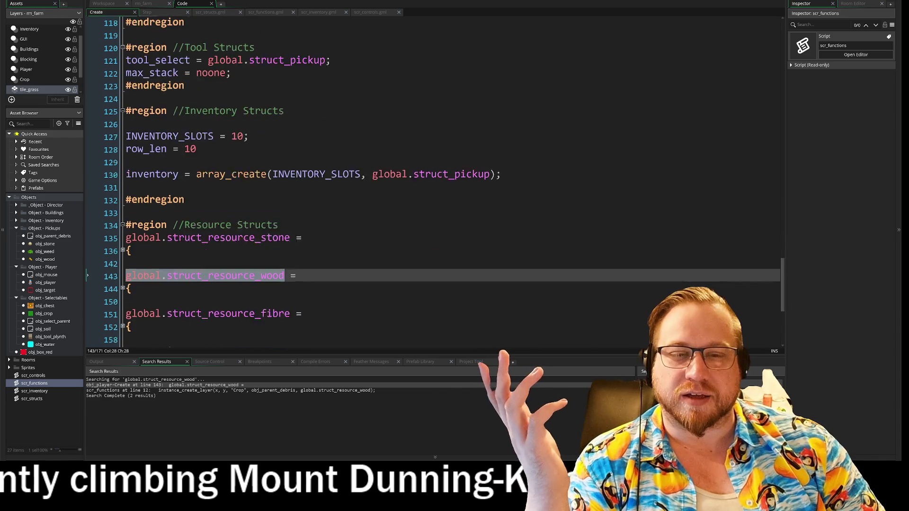
- Cut out the Resource Structs region (stone, wood, fibre) and remove the leftover blank line
drag(185, 277, 97, 145)
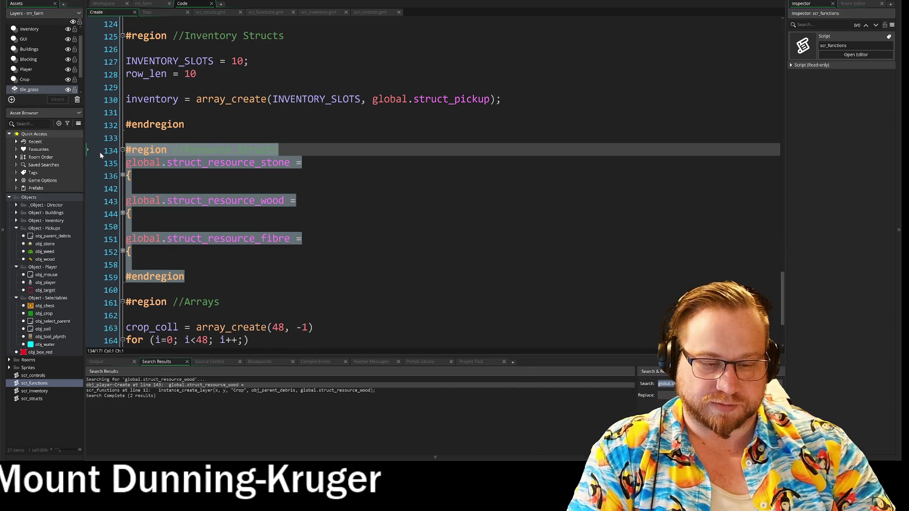
key(Delete)
key(BackSpace)
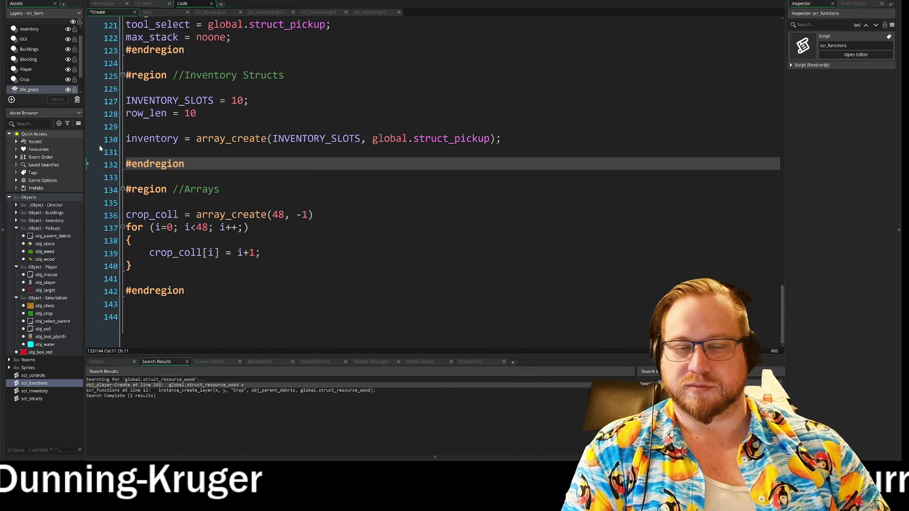
- Paste the Resource Structs region into scr_structs after the Seed Structs region
double_click(31, 400)
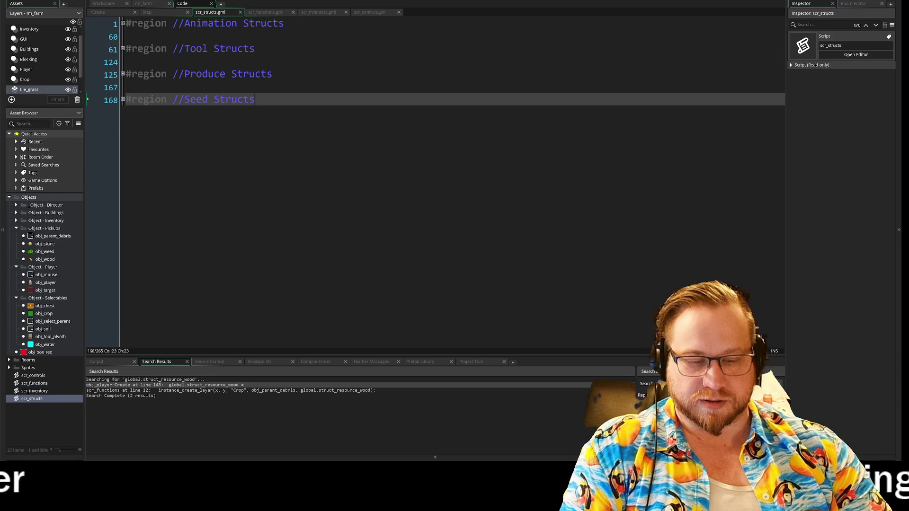
key(Return)
key(Return)
text(#region //Resource Structs global.struct_resource_stone = { 	type : "Stone", 	sprite : spr_stone, 	amount : 1, 	resource : obj_player.r_stone, }  global.struct_resource_wood = { 	type : "Wood", 	sprite : spr_wood, 	amount : 1, 	resource : obj_player.r_wood, }  global.struct_resource_fibre = { 	type : "Fibre", 	sprite : spr_weed, 	amount : 1, 	resource : obj_player.r_fibre }  #endregion)
scroll(444, 182, up, 2)
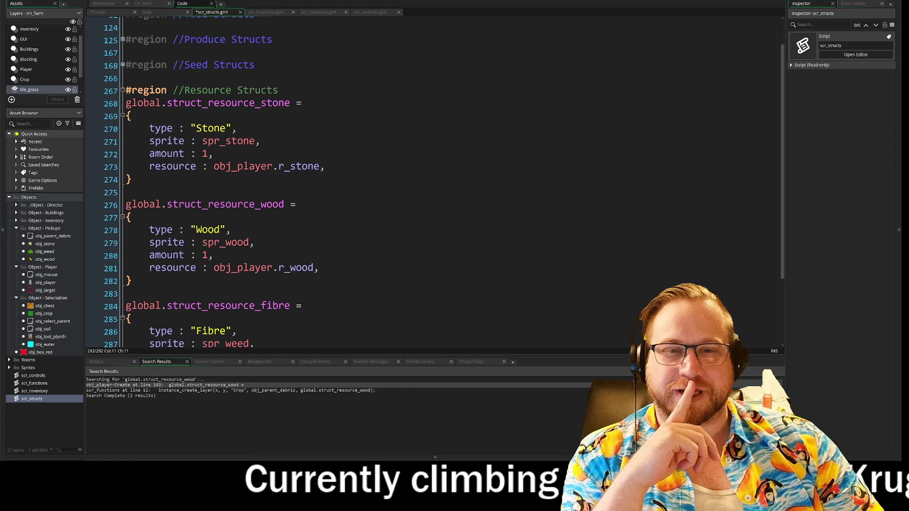
click(325, 167)
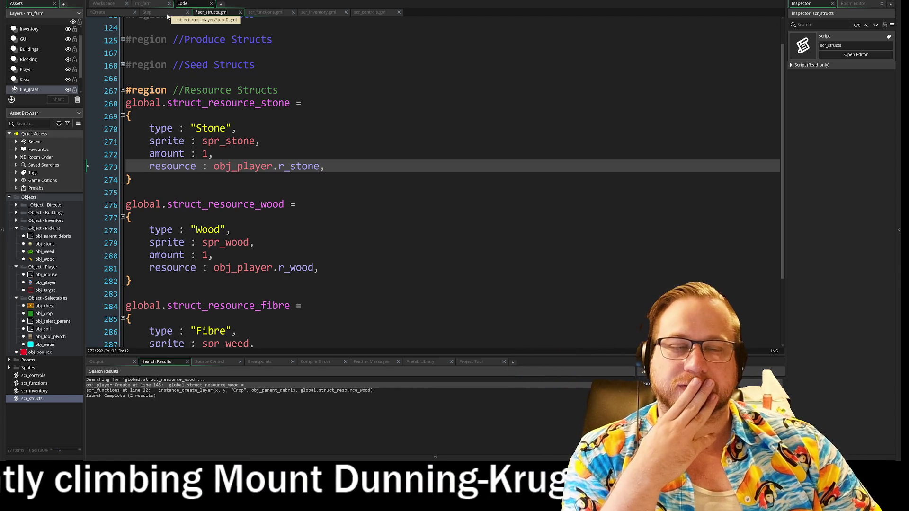
- Close the scr_inventory and scr_controls tabs and return to scr_structs
click(290, 13)
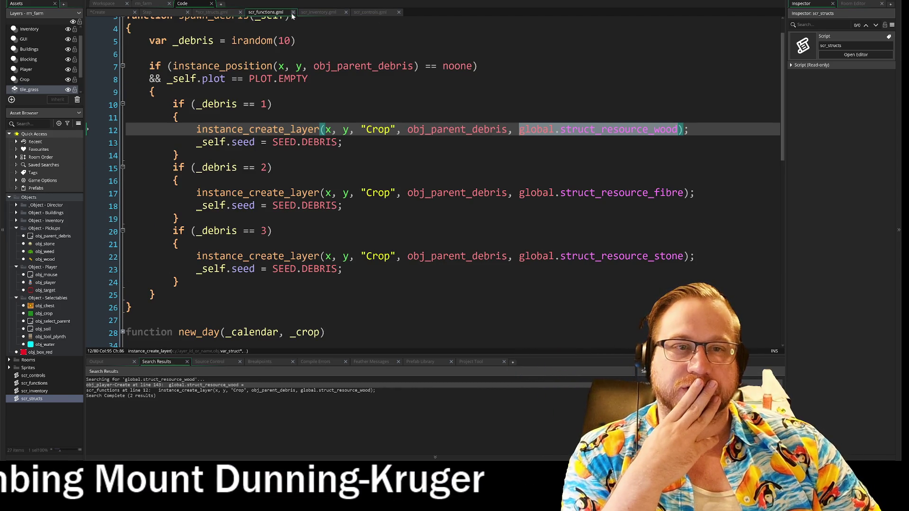
click(319, 12)
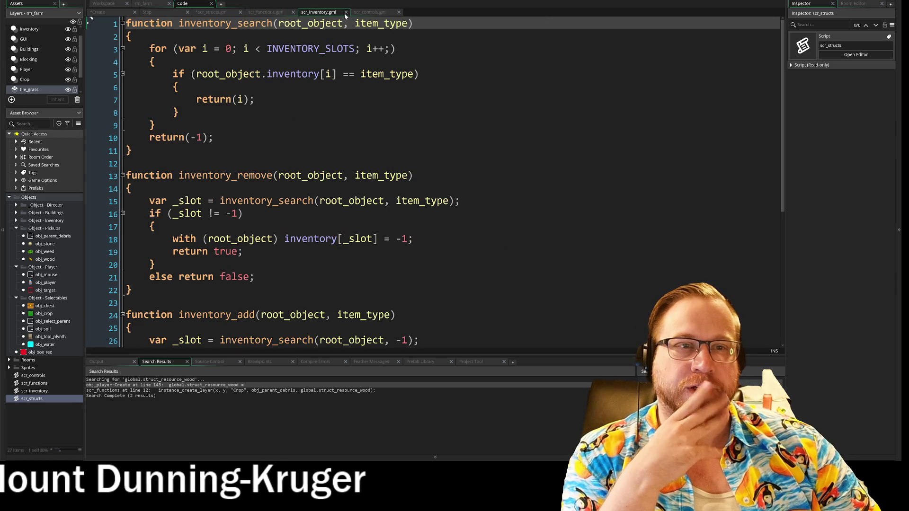
click(345, 12)
click(345, 14)
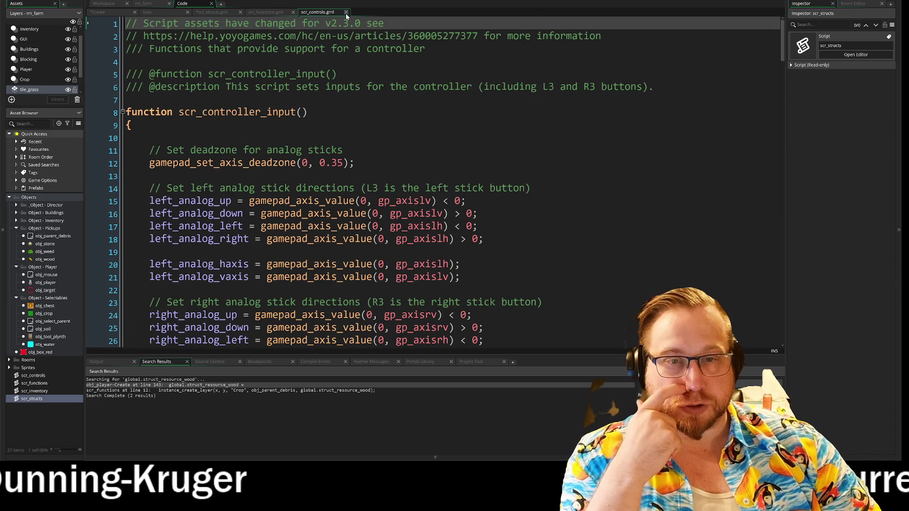
click(347, 13)
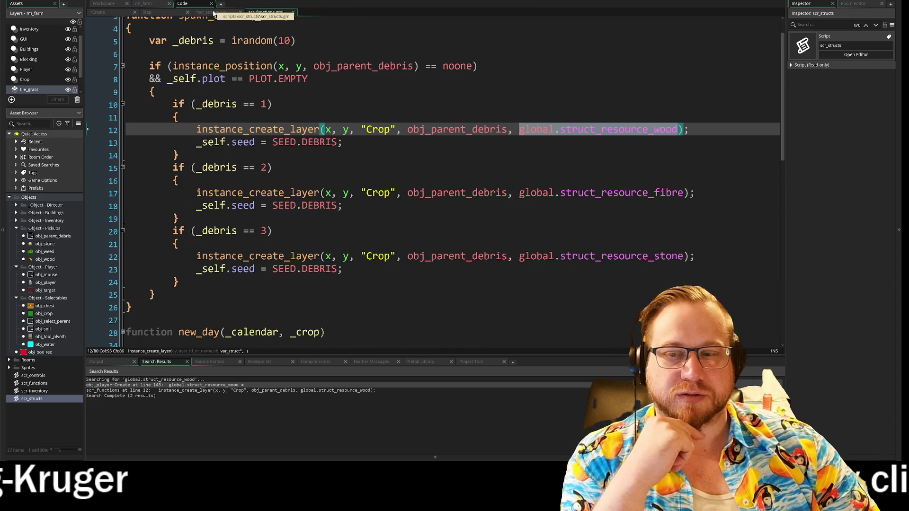
click(214, 13)
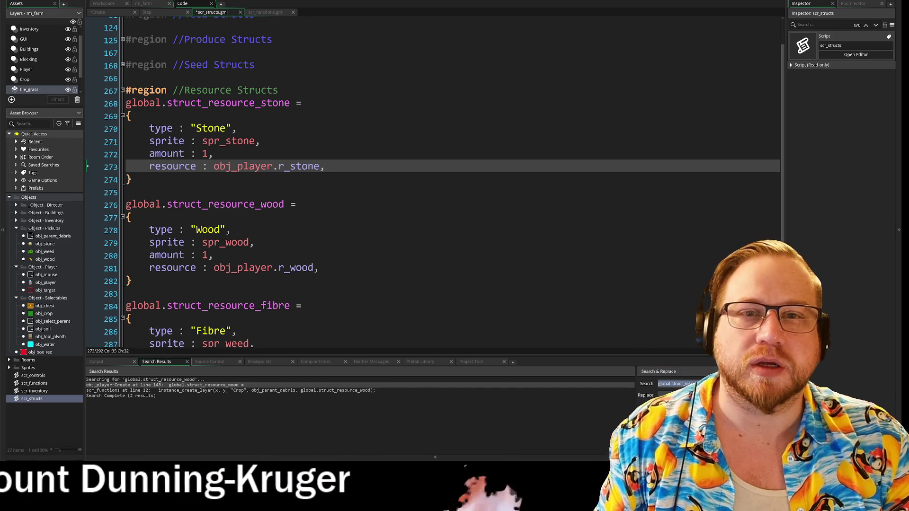
click(151, 13)
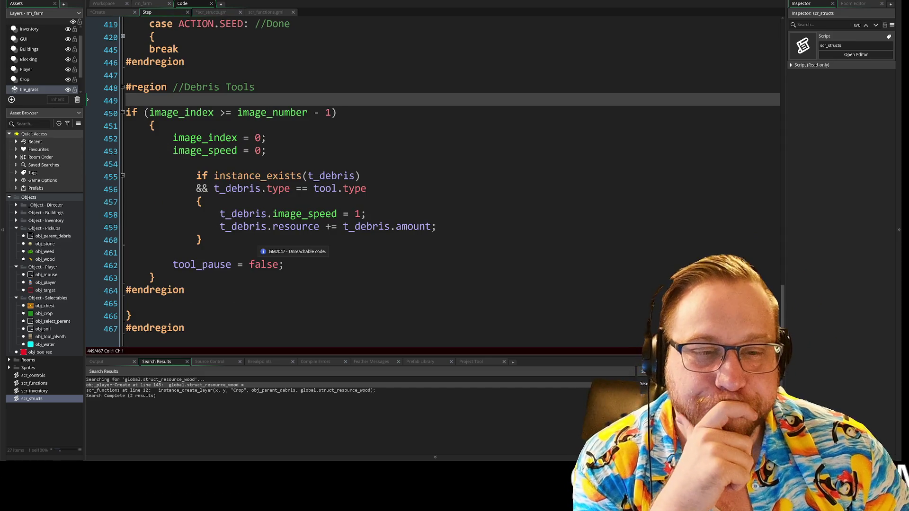
click(210, 16)
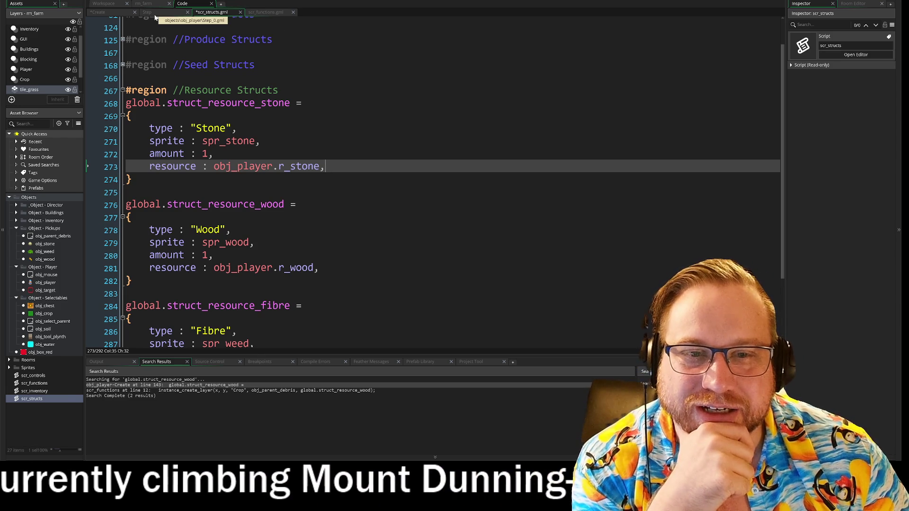
click(148, 13)
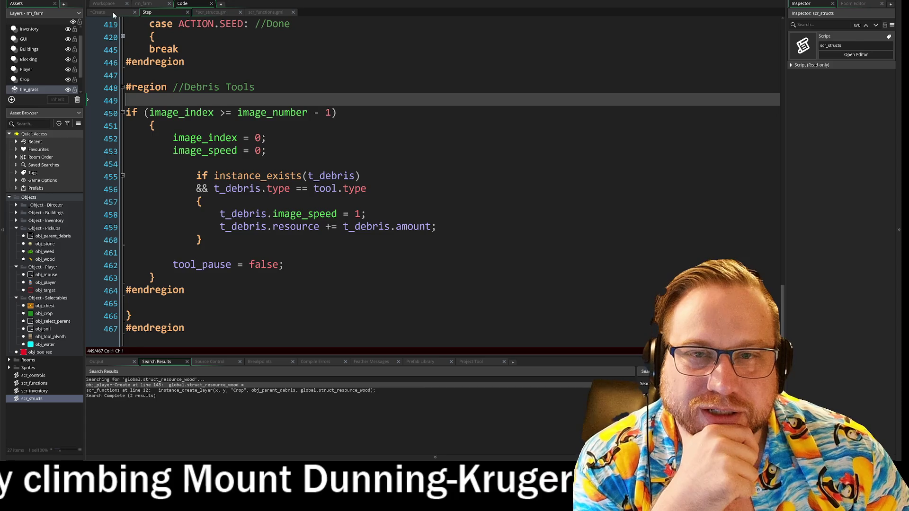
click(105, 13)
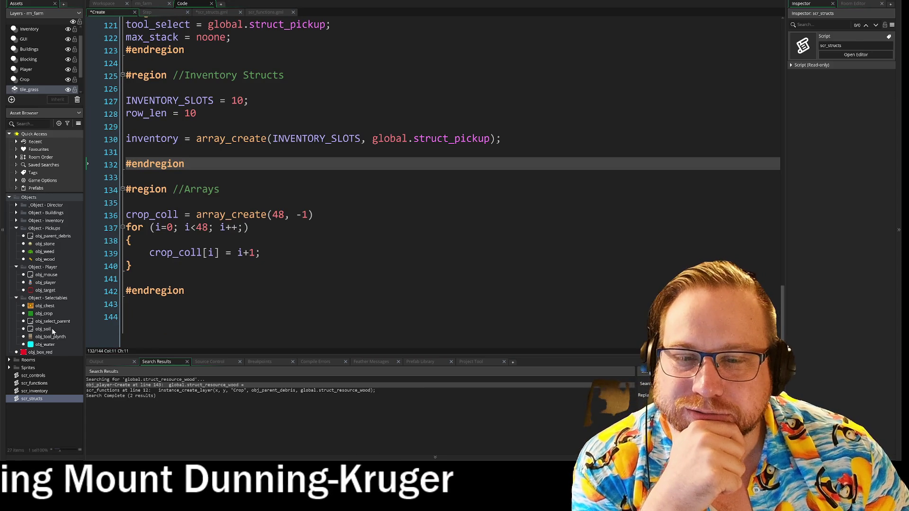
double_click(43, 243)
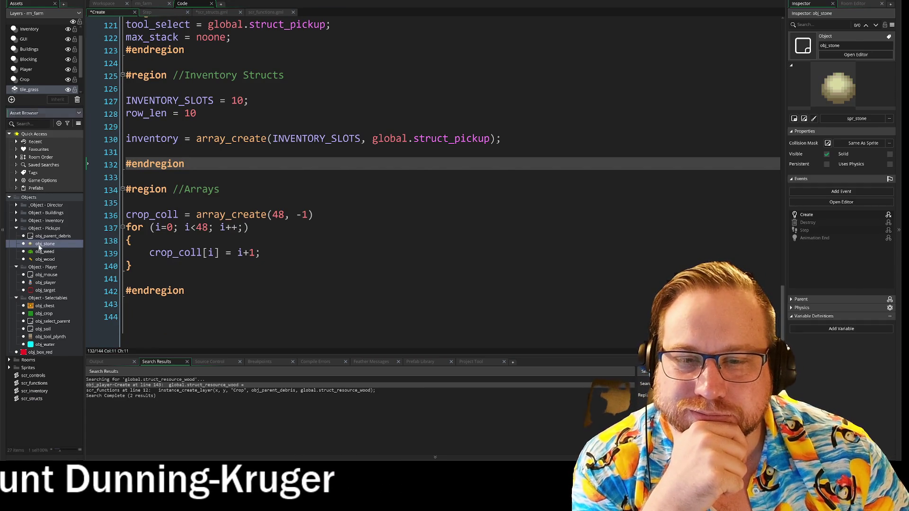
drag(521, 147, 358, 146)
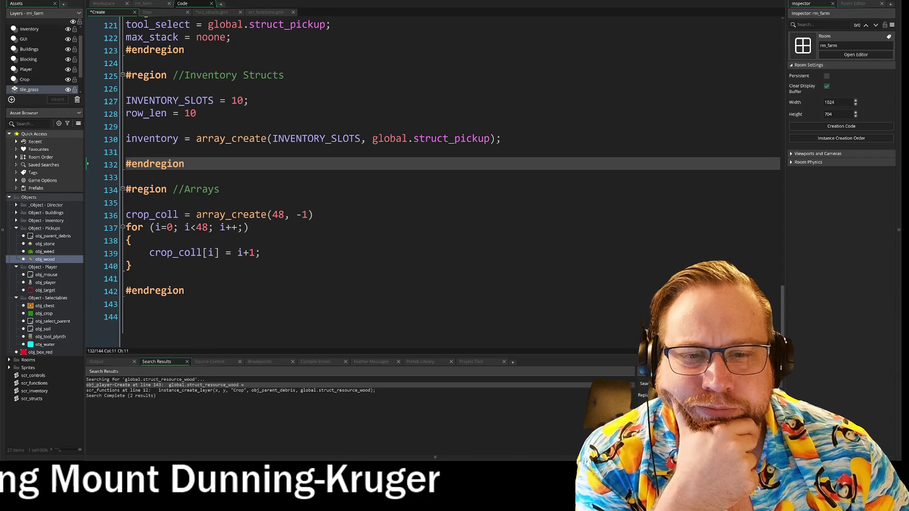
click(230, 14)
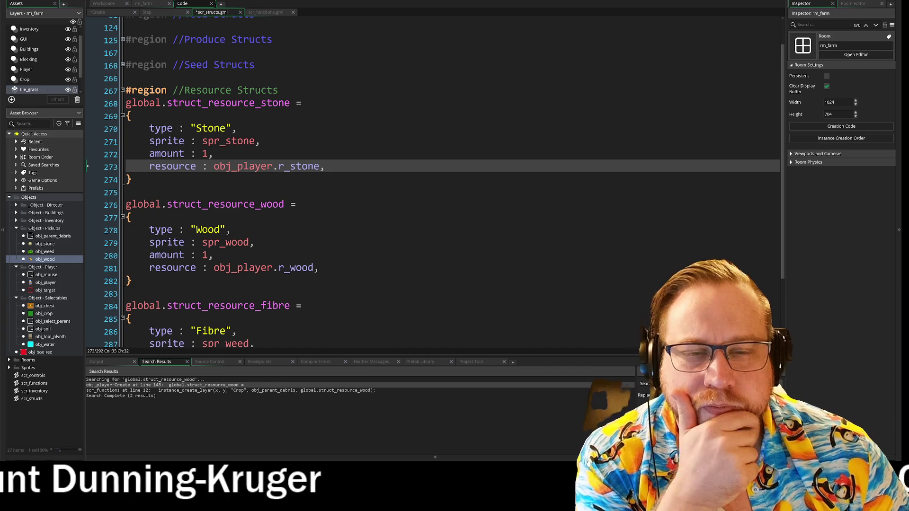
click(150, 14)
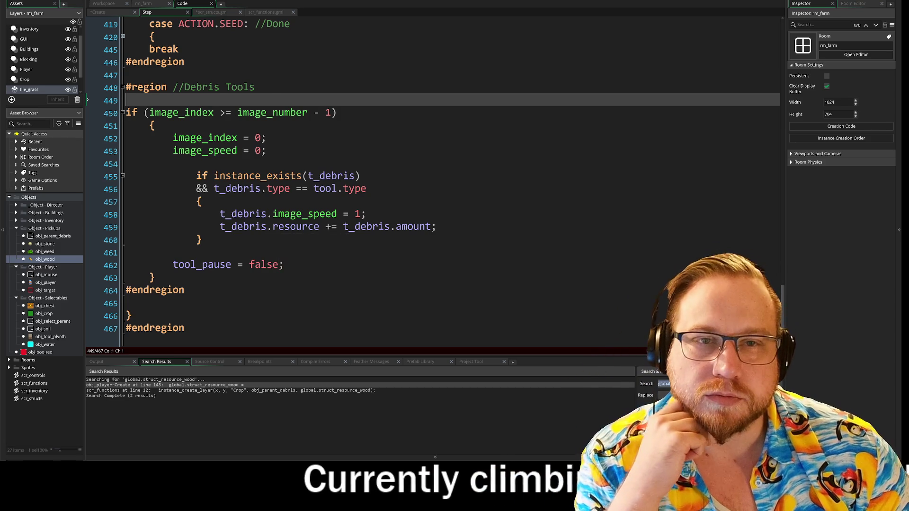
click(214, 12)
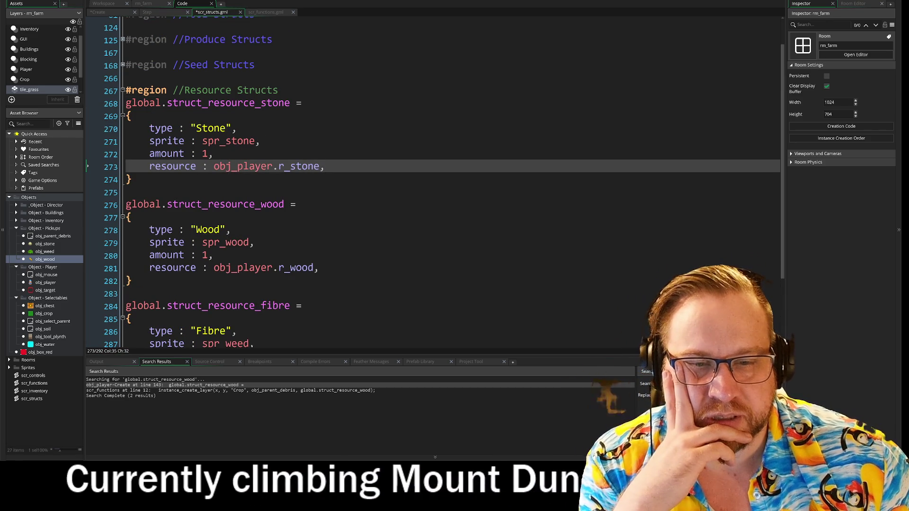
drag(211, 268, 302, 268)
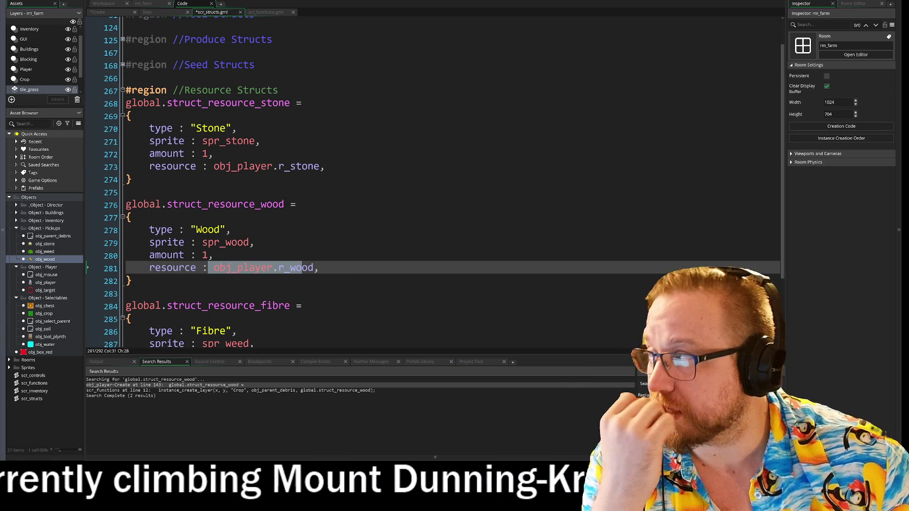
click(249, 11)
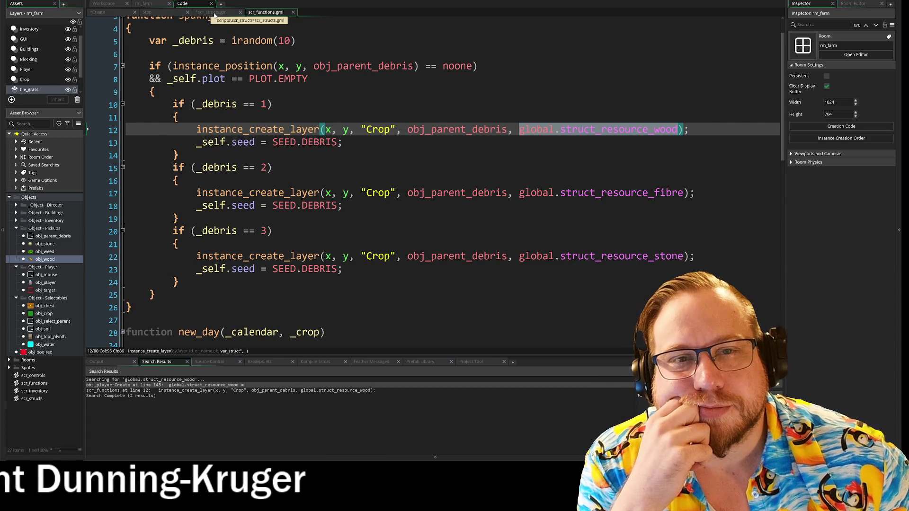
click(214, 13)
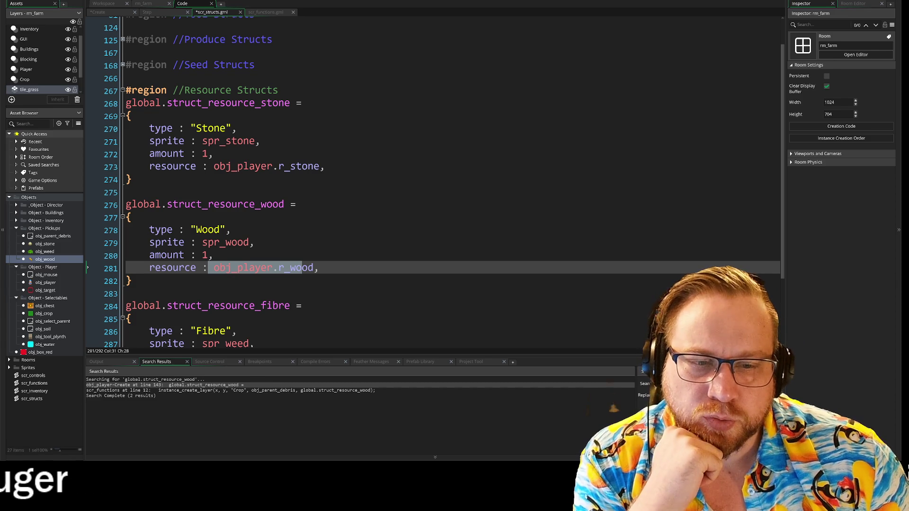
scroll(444, 183, down, 2)
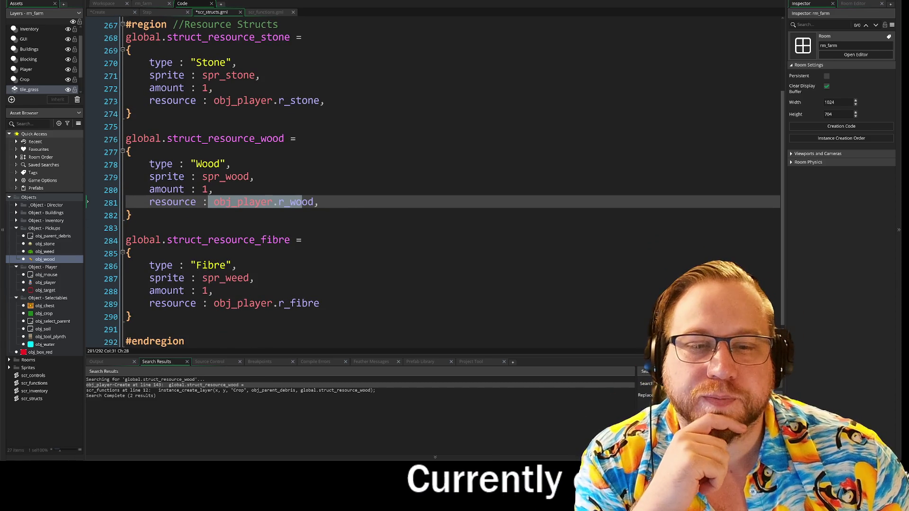
scroll(435, 182, up, 1)
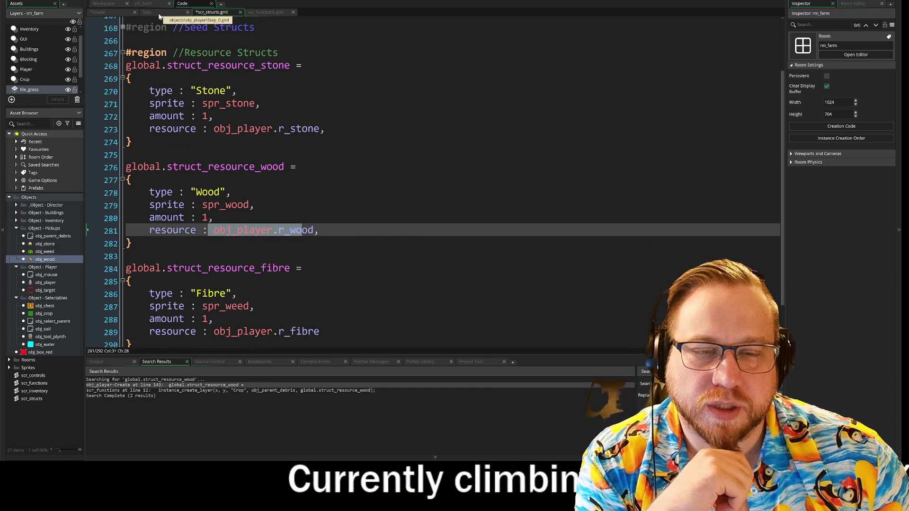
click(159, 14)
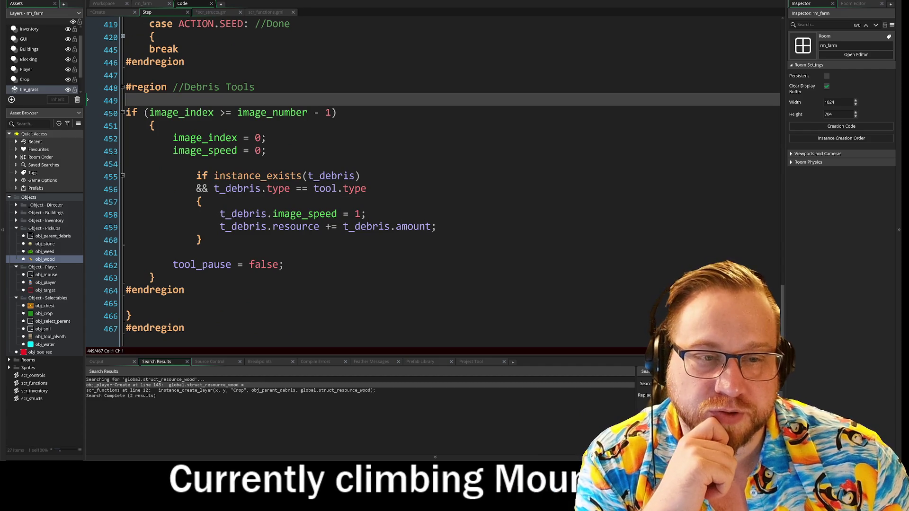
drag(244, 188, 366, 188)
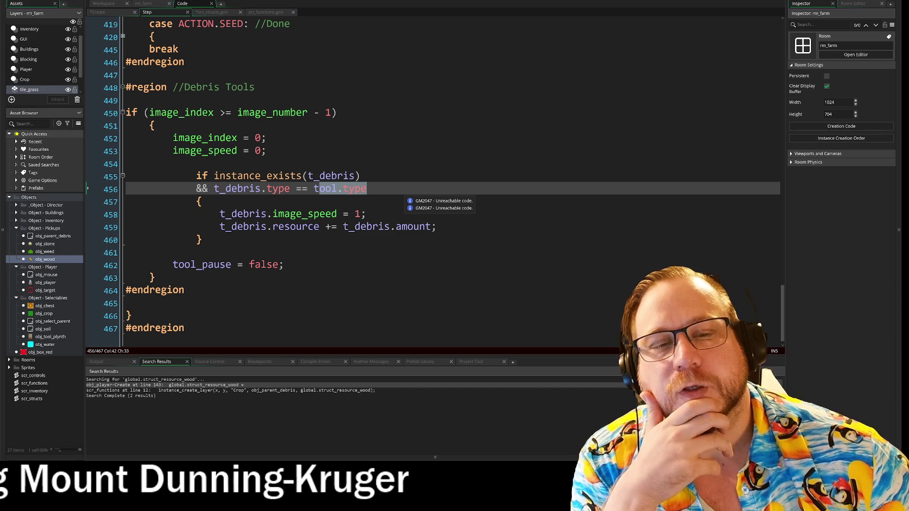
click(375, 189)
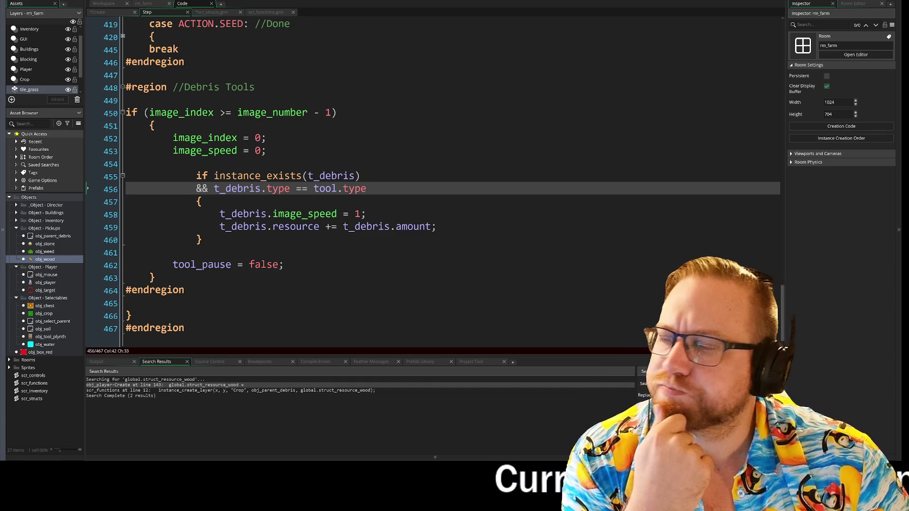
click(214, 13)
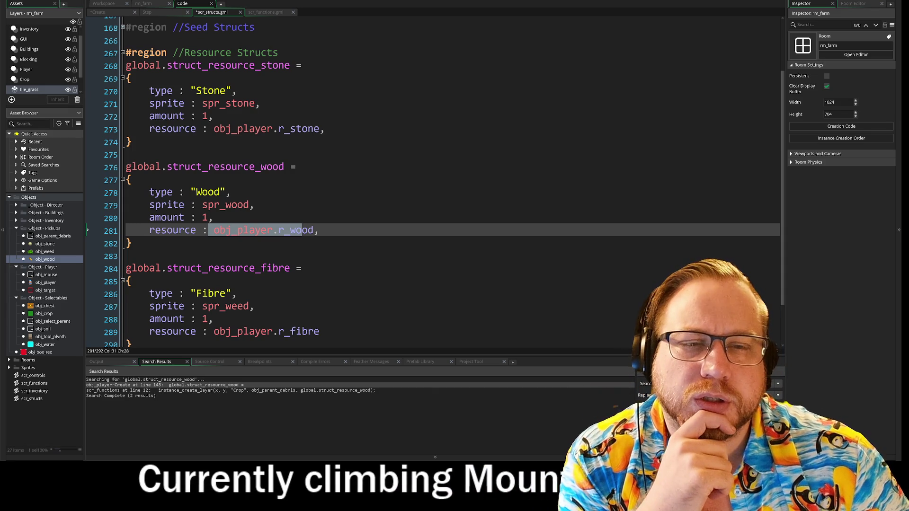
click(237, 91)
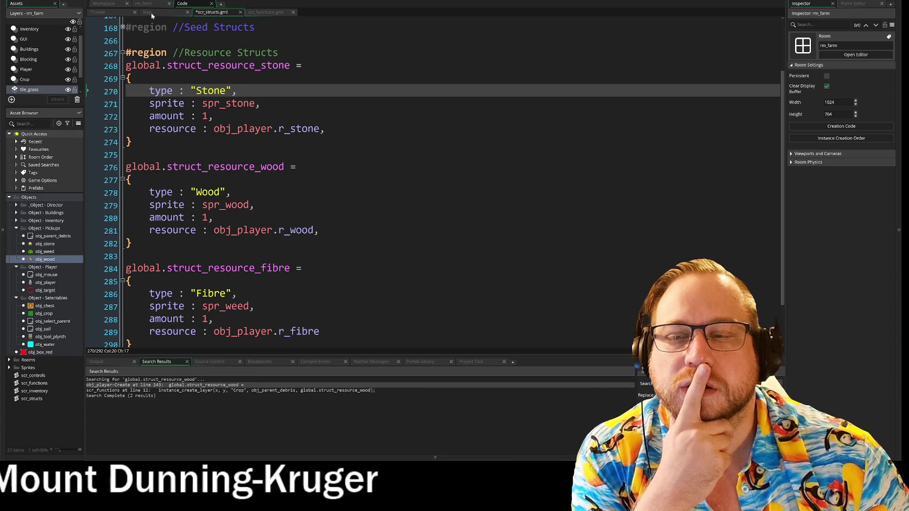
scroll(436, 182, up, 2)
- Capitalize the axe and hammer type values to 'Wood' and 'Stone'
click(122, 48)
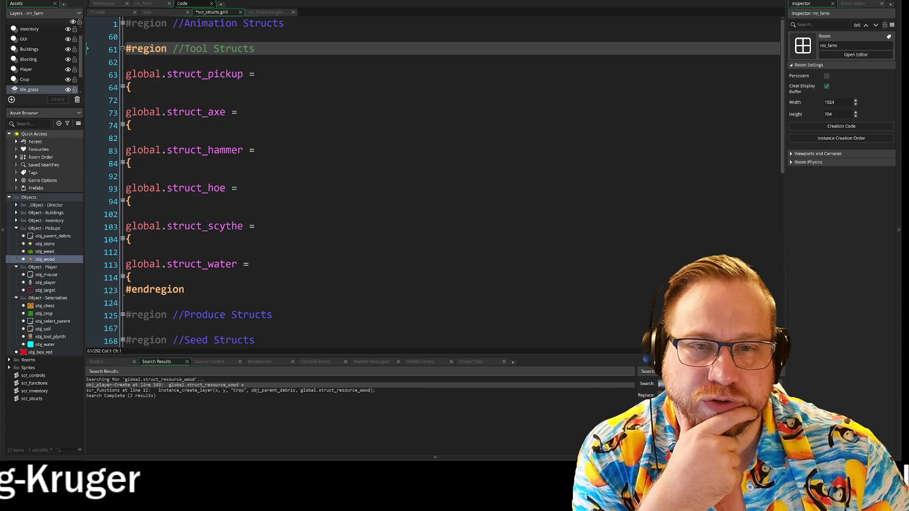
click(122, 126)
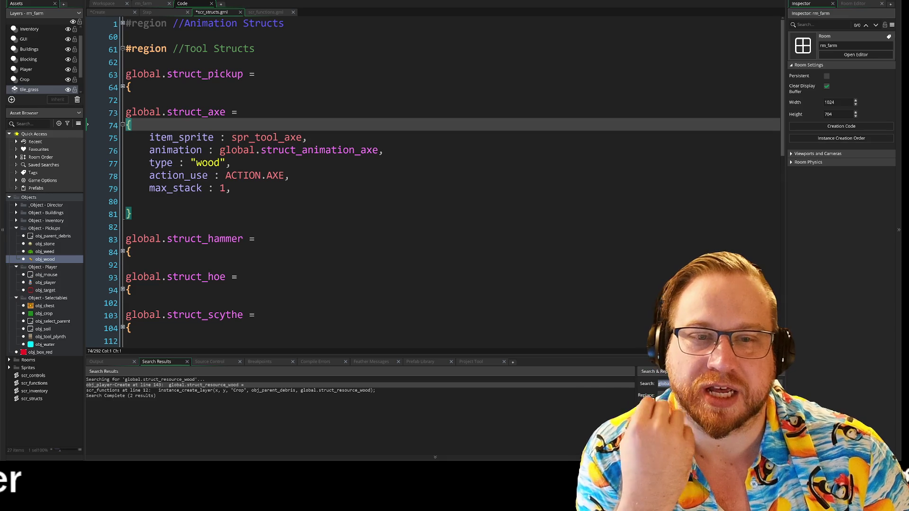
scroll(435, 182, down, 1)
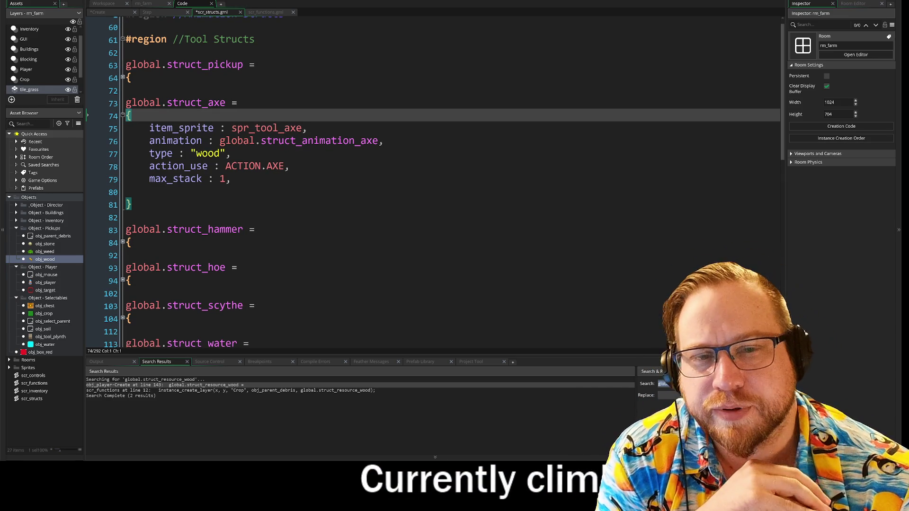
scroll(435, 183, down, 9)
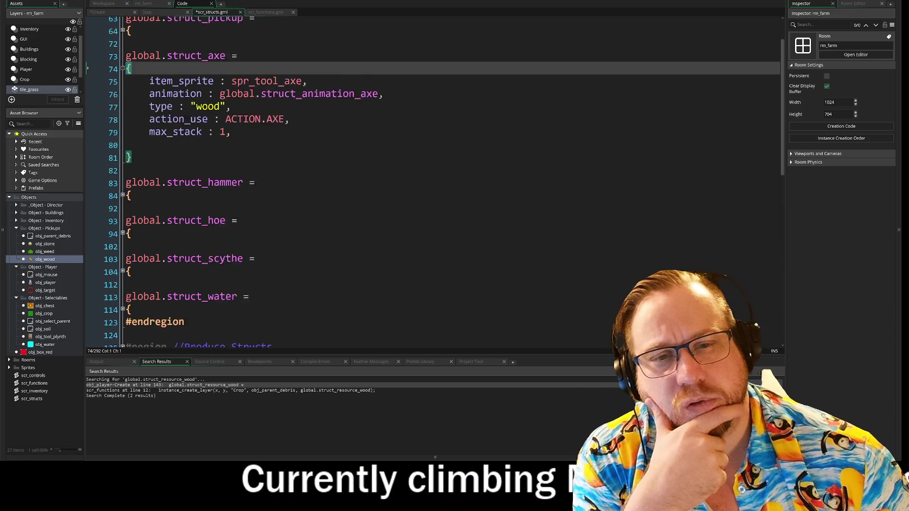
scroll(436, 182, up, 7)
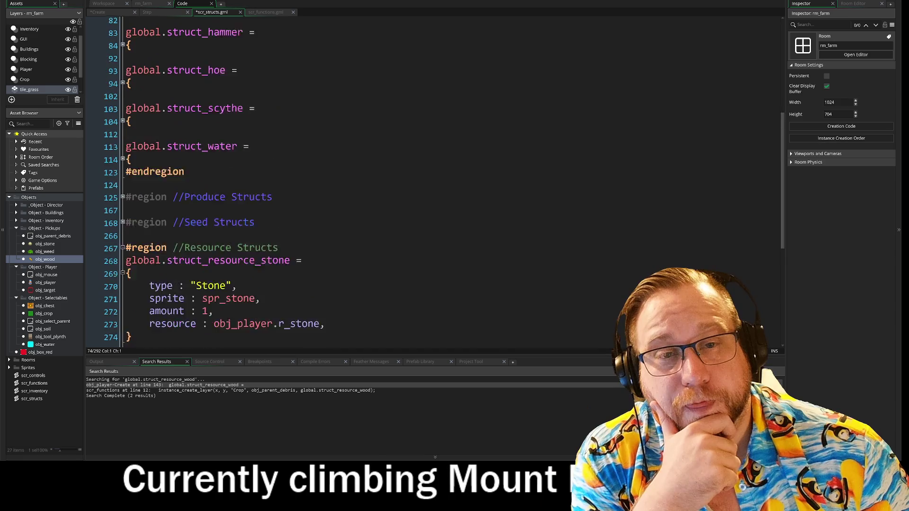
click(197, 78)
key(BackSpace)
text(Wood",)
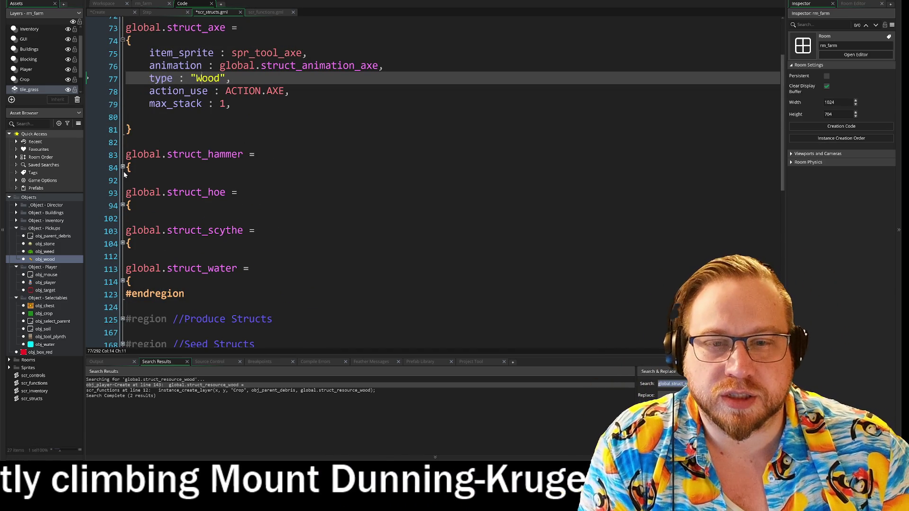
key(Down)
key(Down)
key(Down)
key(Down)
key(Down)
key(Down)
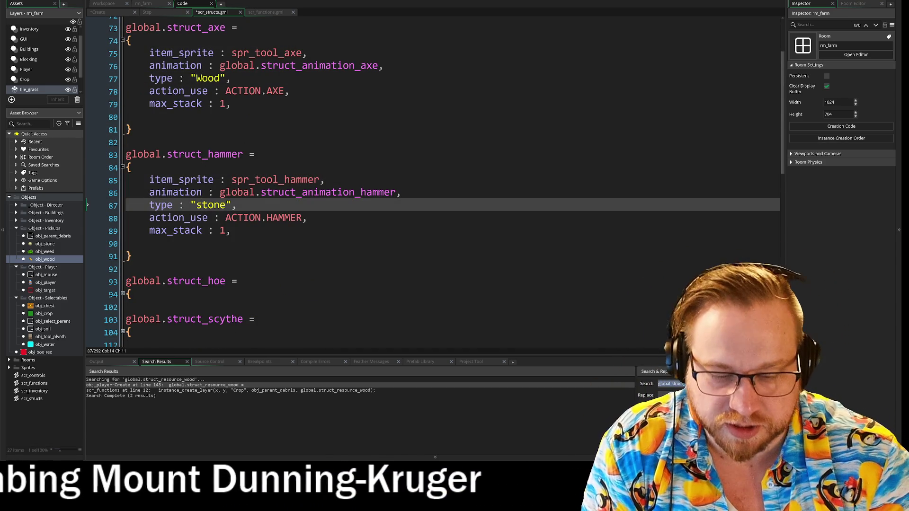
key(BackSpace)
text(S)
scroll(436, 183, down, 2)
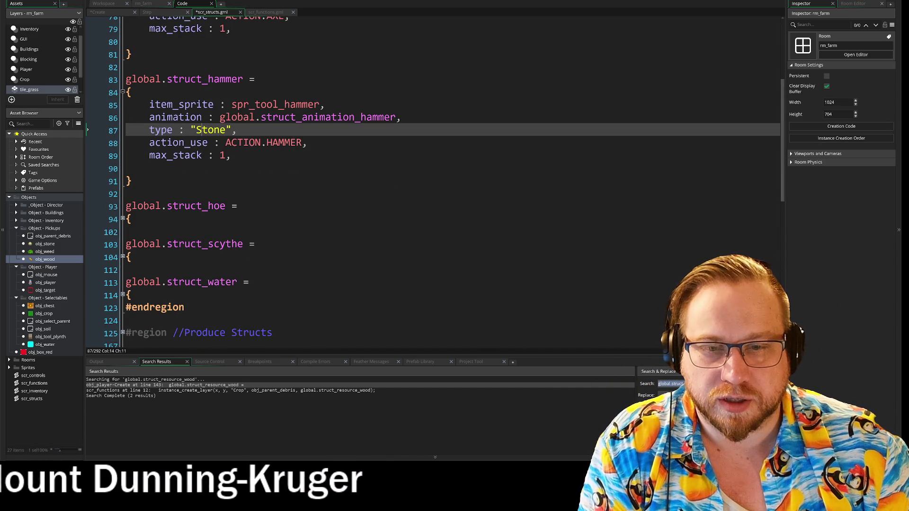
key(Down)
key(Down)
key(Down)
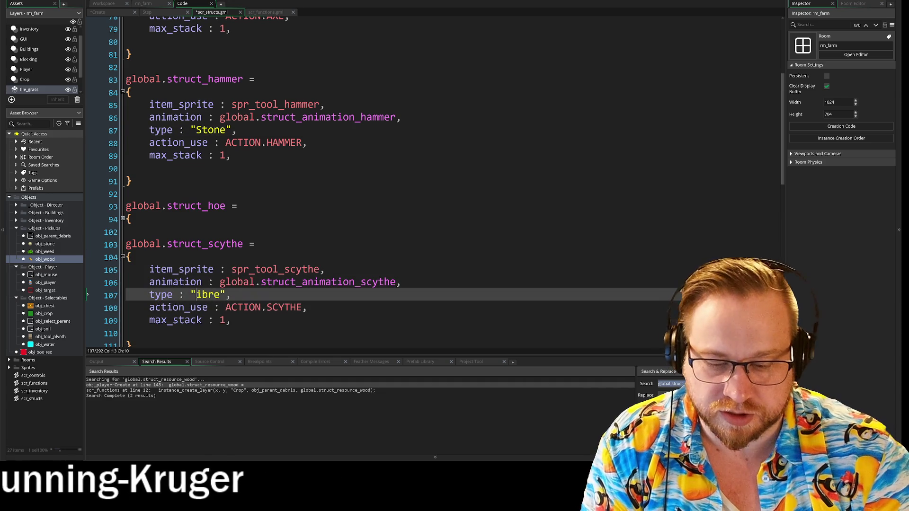
- Cut the struct_hoe block and paste it after struct_scythe
click(122, 256)
click(123, 256)
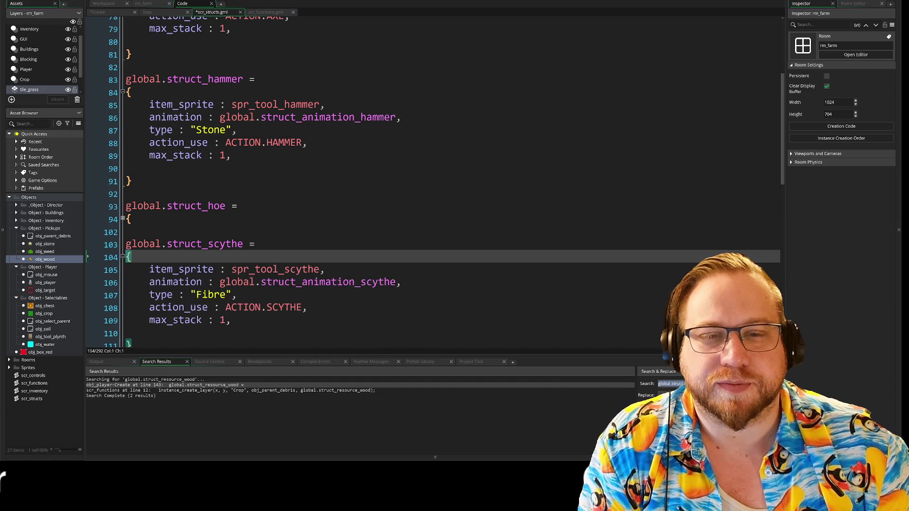
scroll(124, 260, up, 5)
scroll(87, 219, down, 5)
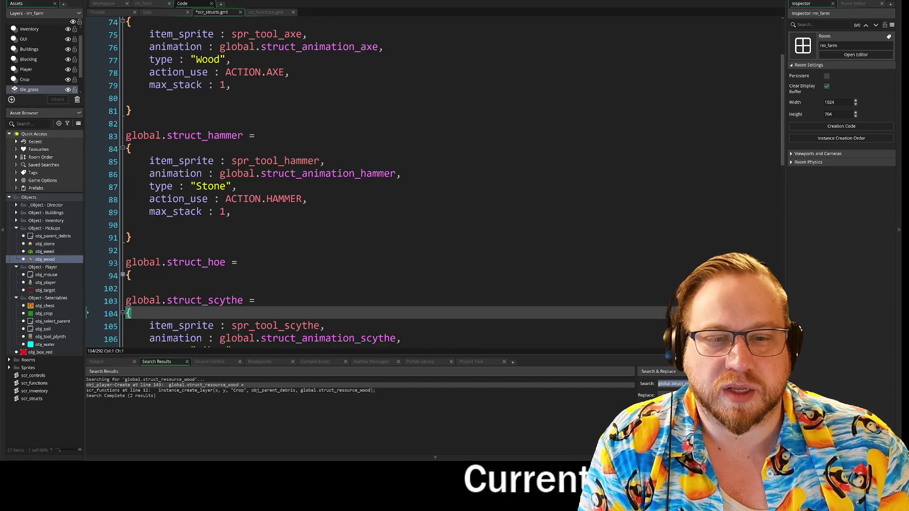
drag(132, 181, 127, 171)
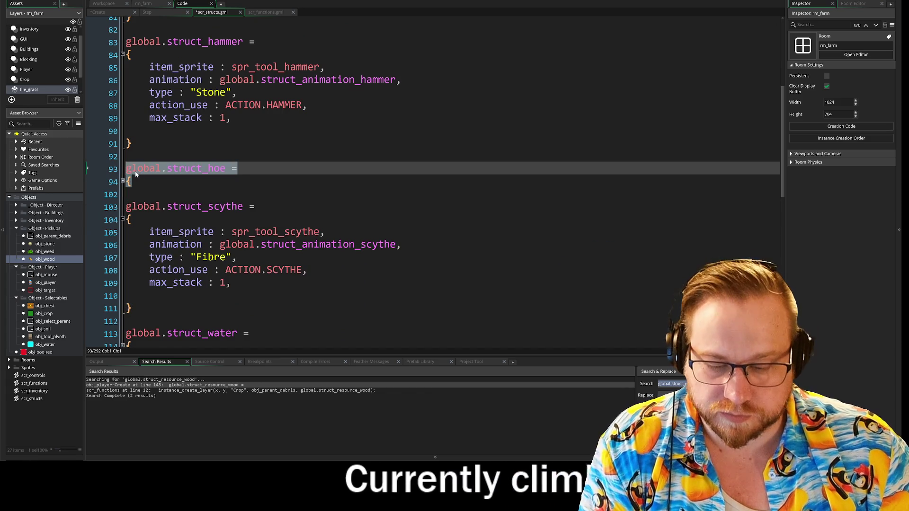
key(BackSpace)
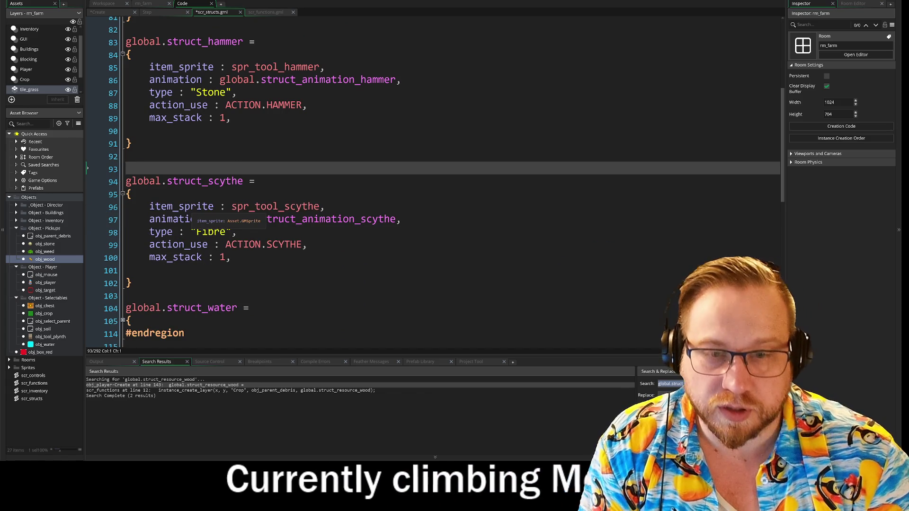
key(BackSpace)
click(88, 283)
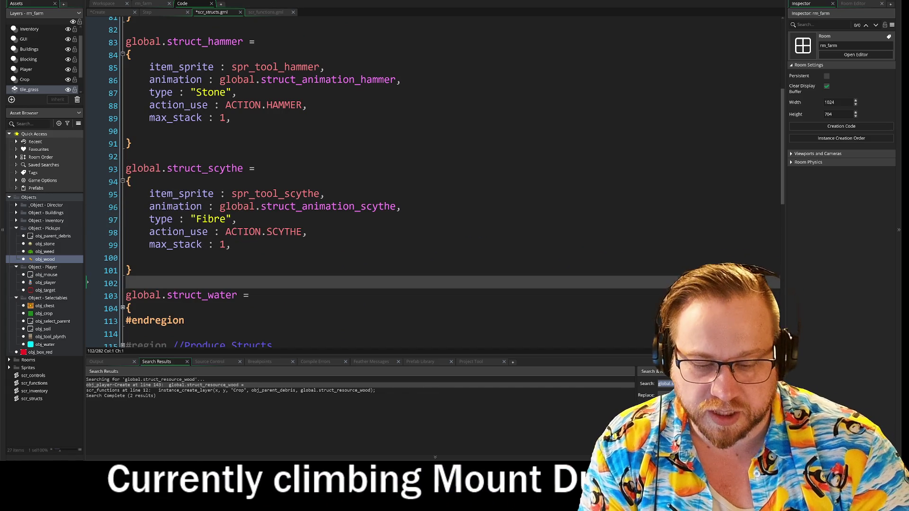
key(Return)
key(ctrl+v)
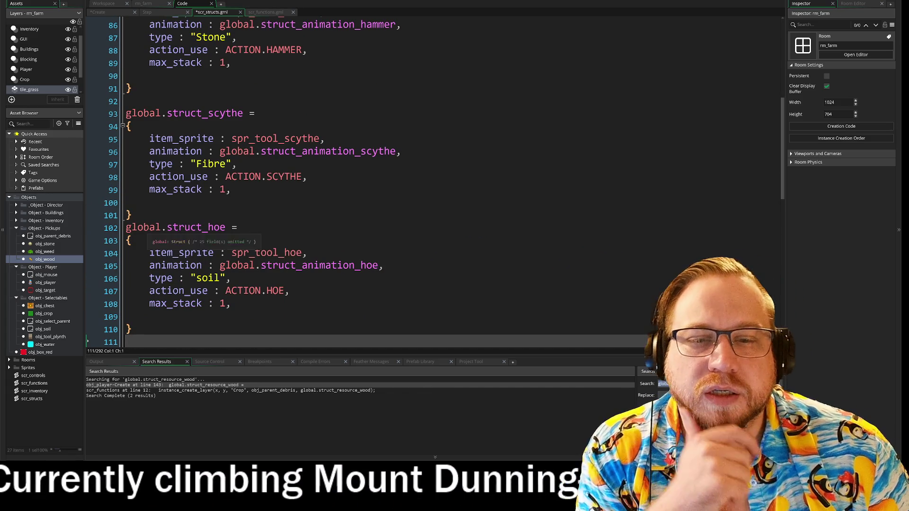
- Fix the blank lines between struct_scythe and struct_hoe
click(88, 217)
key(Return)
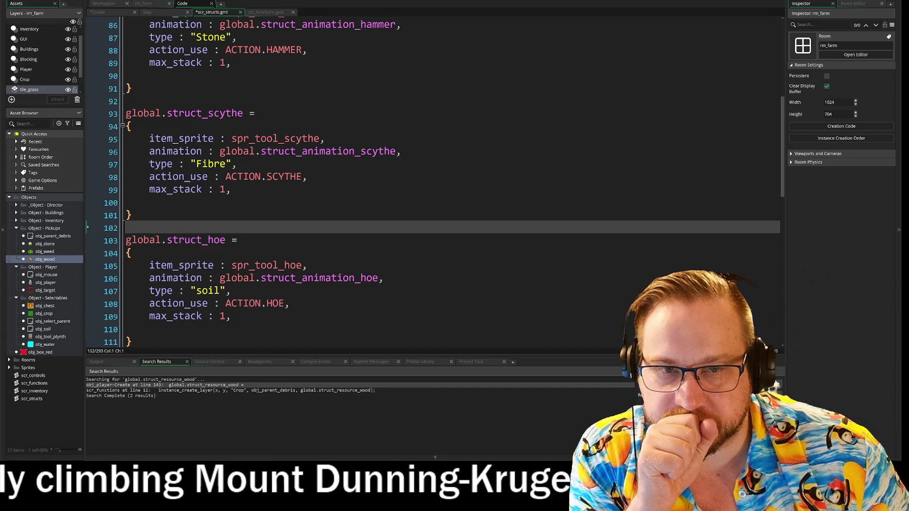
scroll(426, 189, down, 1)
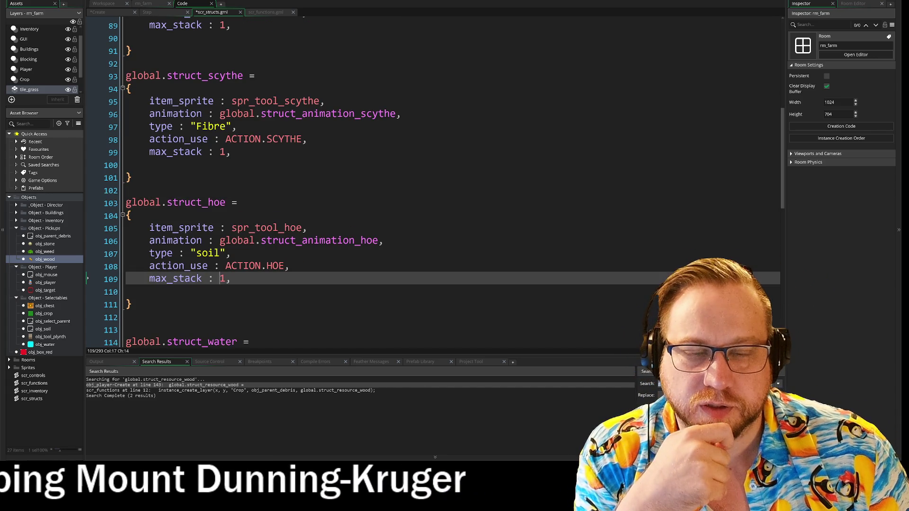
click(122, 216)
scroll(122, 217, down, 1)
click(122, 216)
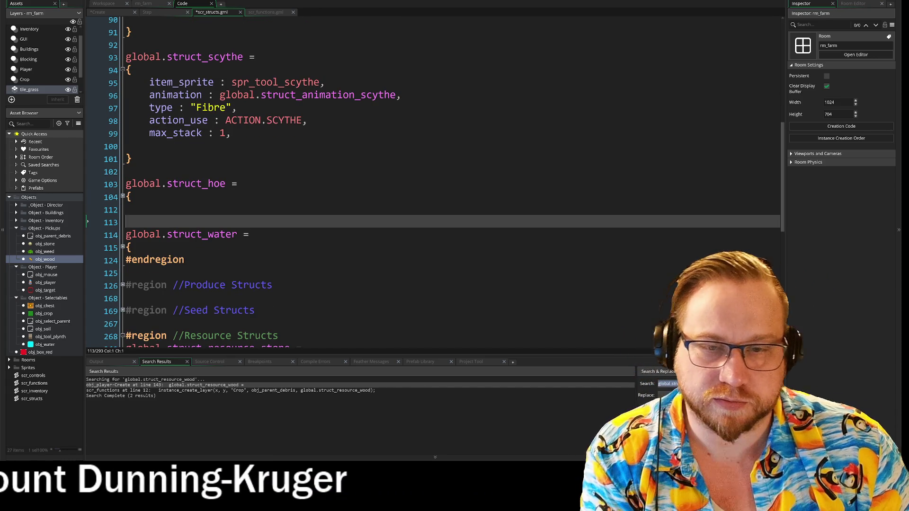
key(BackSpace)
scroll(199, 211, up, 6)
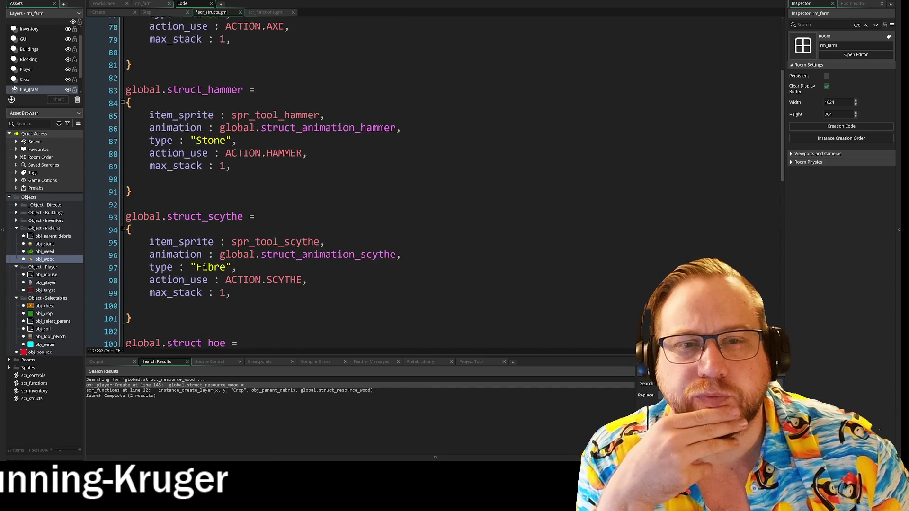
scroll(199, 213, up, 2)
scroll(199, 213, down, 3)
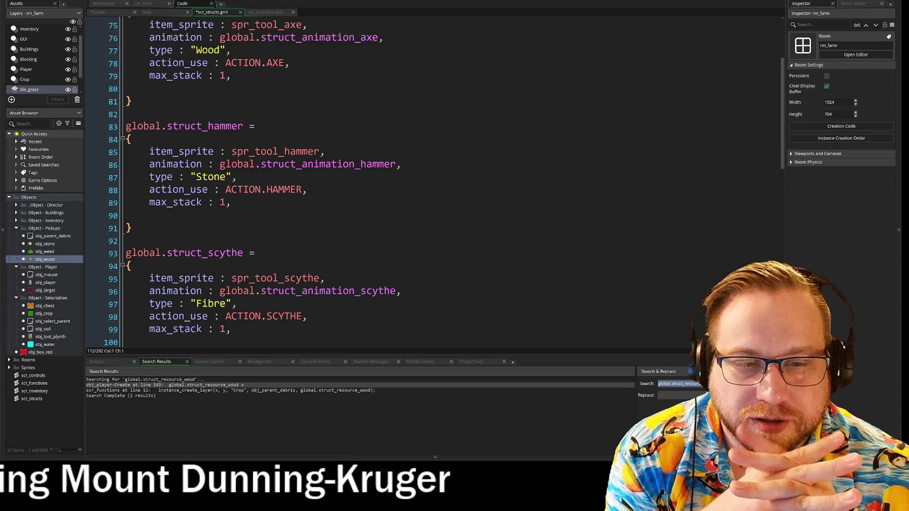
- Paste "Debris" over the hammer, axe and scythe action_use values
drag(226, 189, 302, 194)
text("Debris")
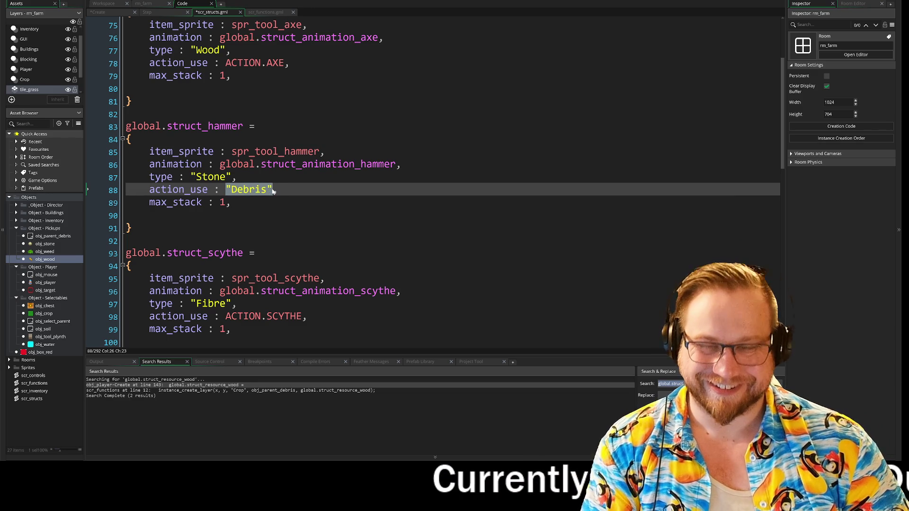
click(226, 62)
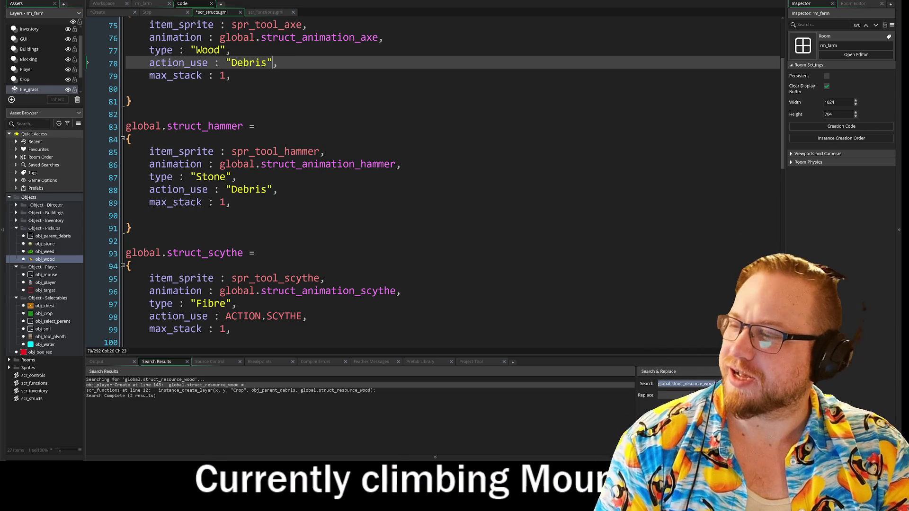
scroll(426, 190, down, 2)
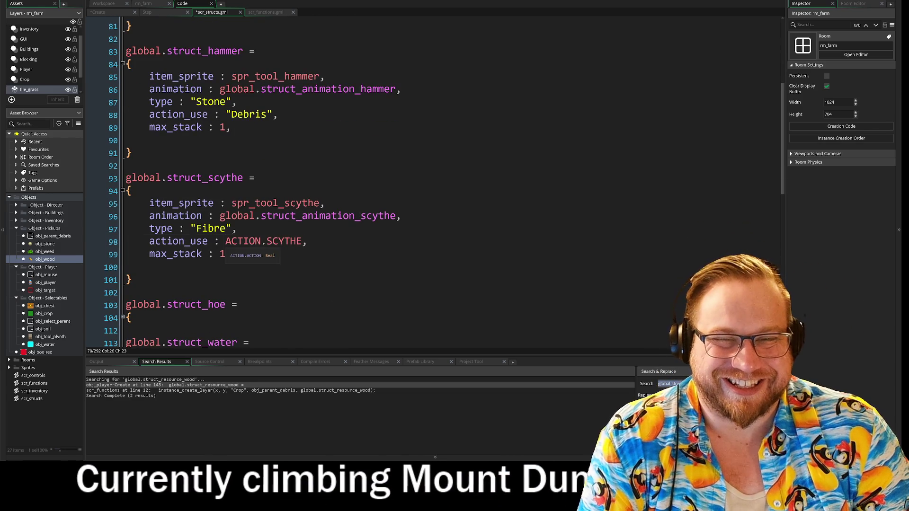
double_click(265, 241)
text("Debris")
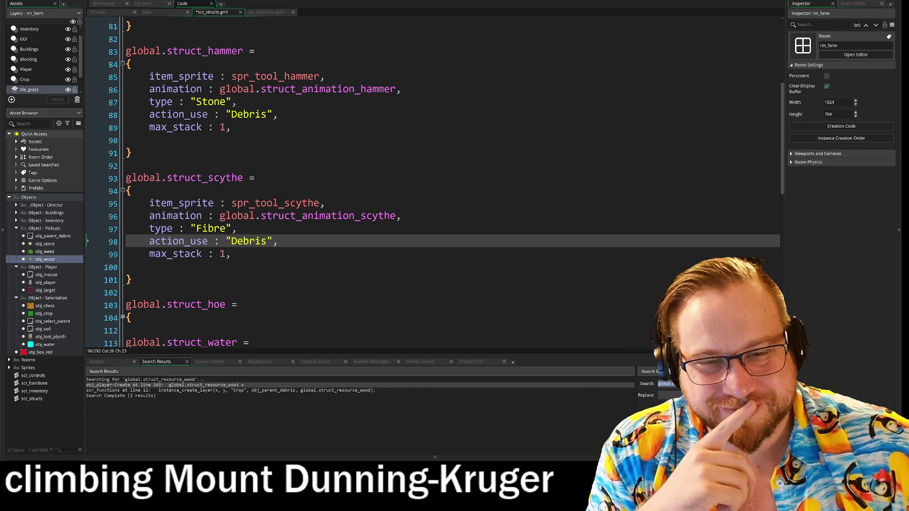
- Check the tool structs with find and replace, then return to obj_player's Step code
key(ctrl+h)
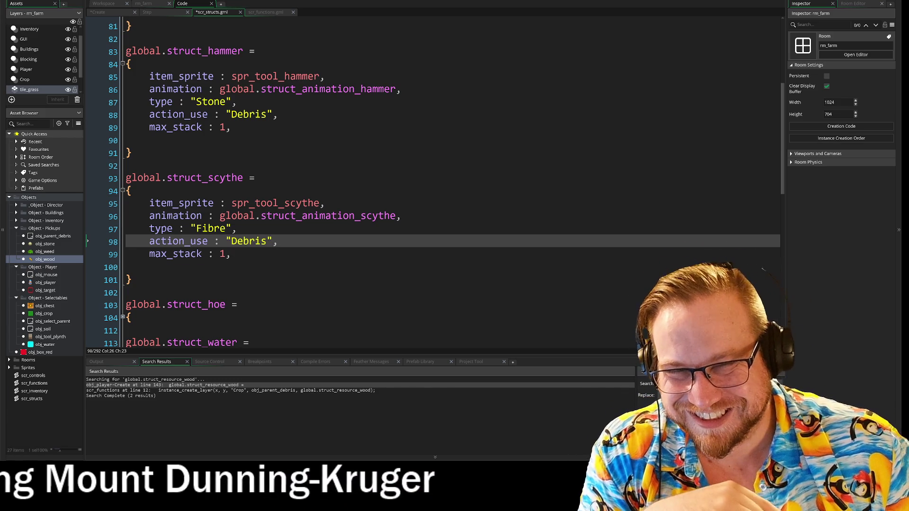
scroll(426, 189, down, 2)
scroll(426, 189, down, 7)
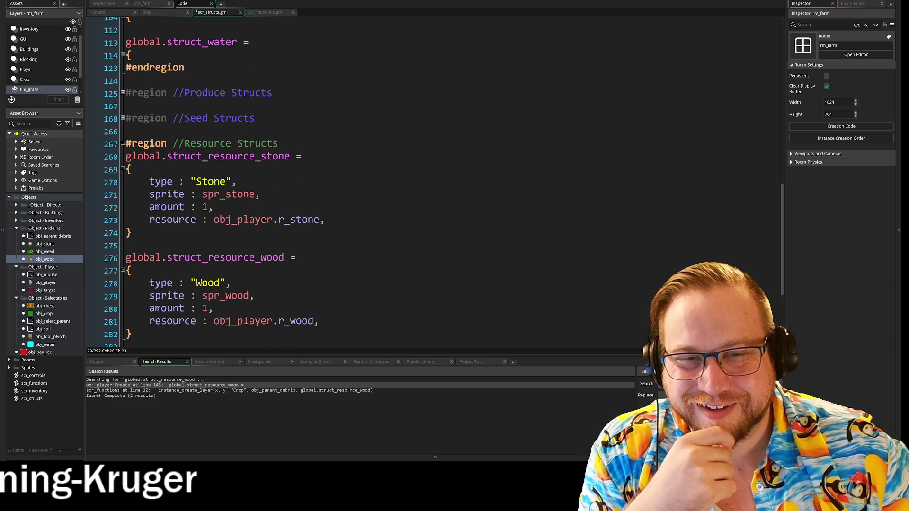
scroll(426, 189, down, 3)
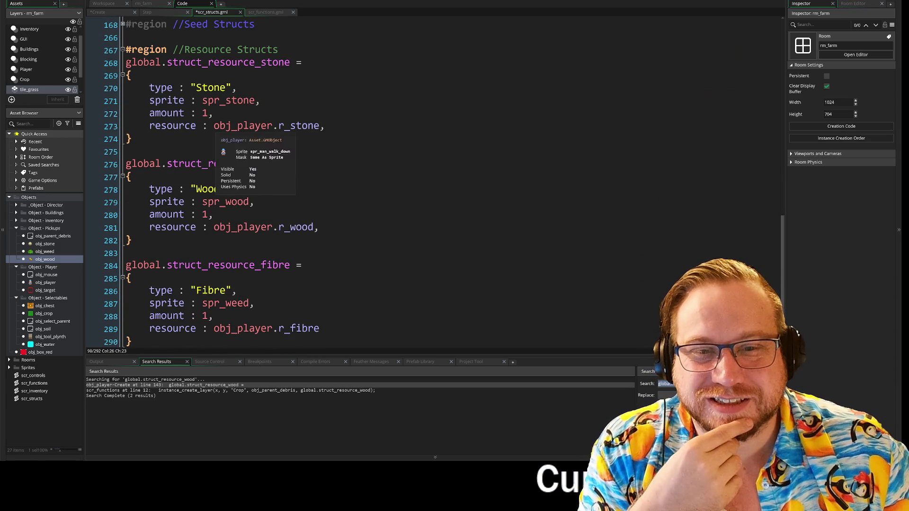
scroll(426, 189, down, 2)
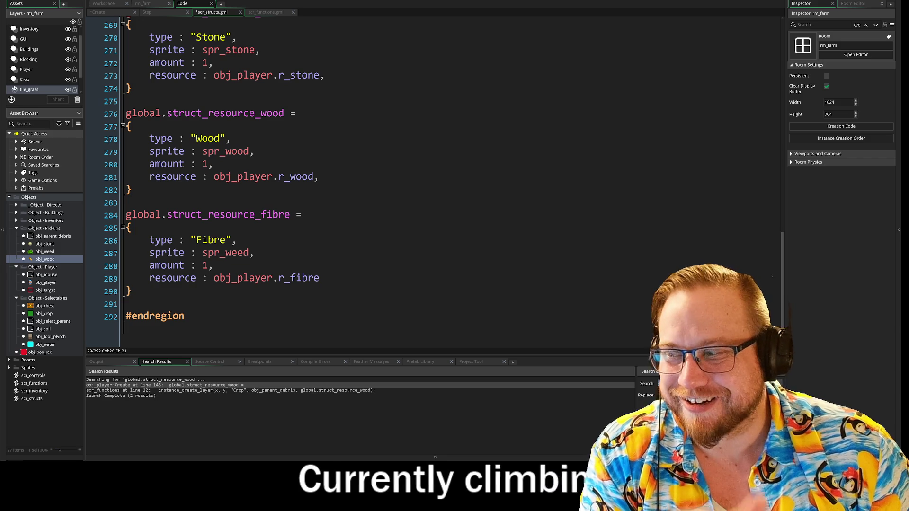
click(265, 12)
click(147, 12)
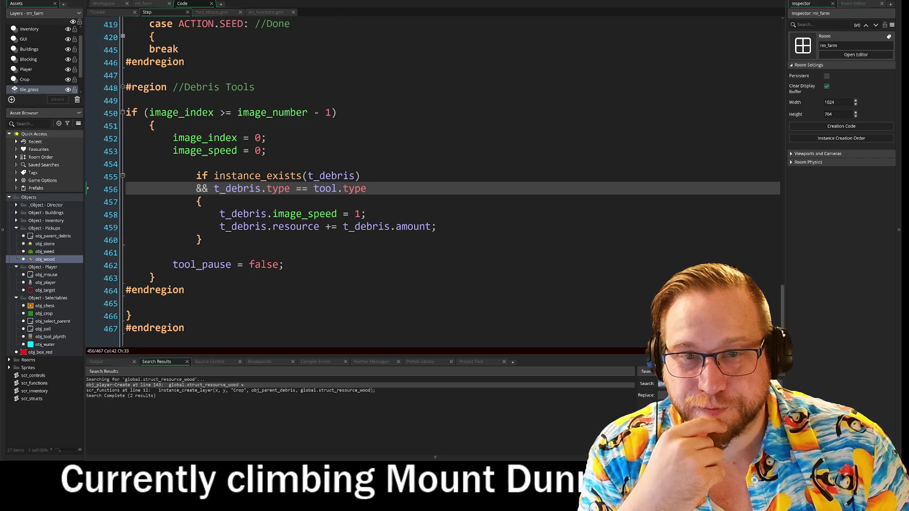
- Begin an 'if tool.action_use' condition under Debris Tools, checking scr_structs for the field name
click(142, 101)
key(Return)
key(Up)
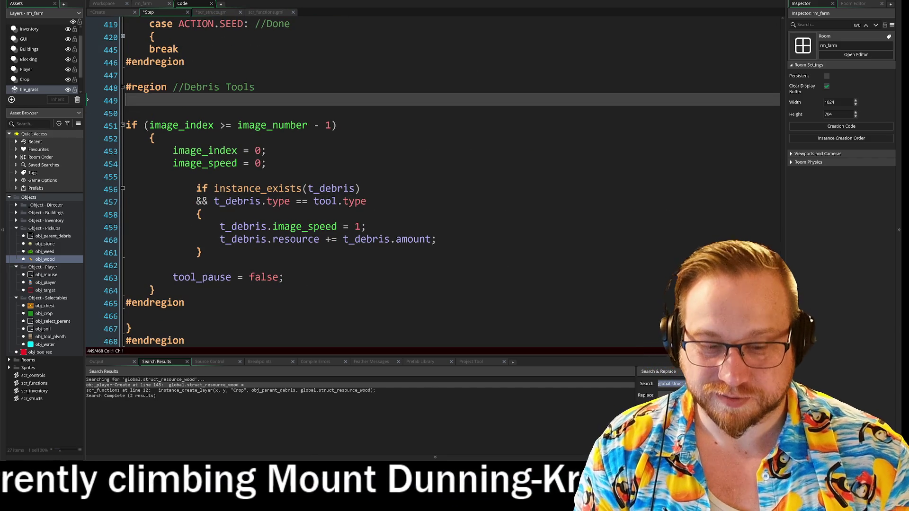
text(if )
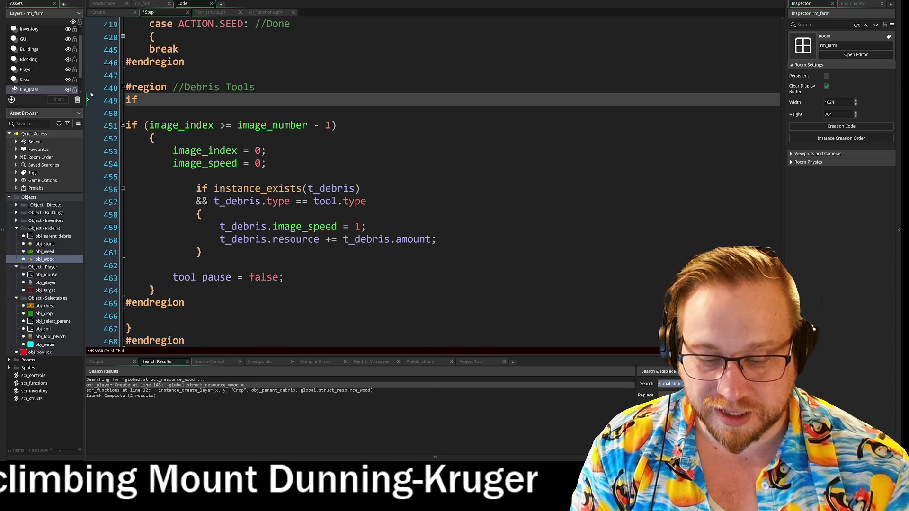
text(tool)
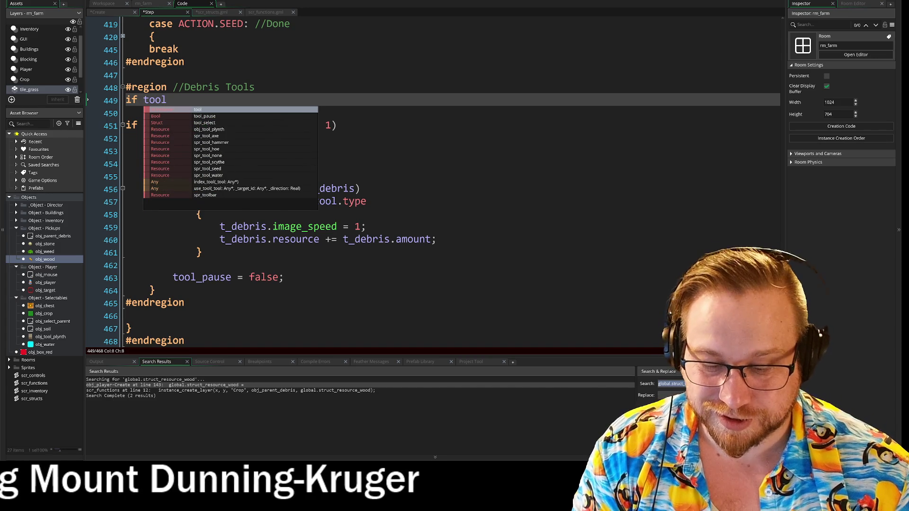
text(.act)
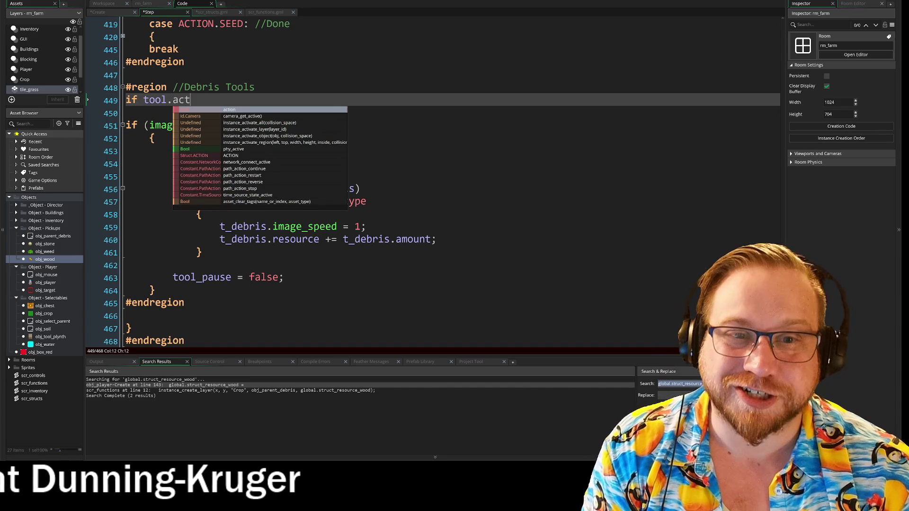
text(ion_)
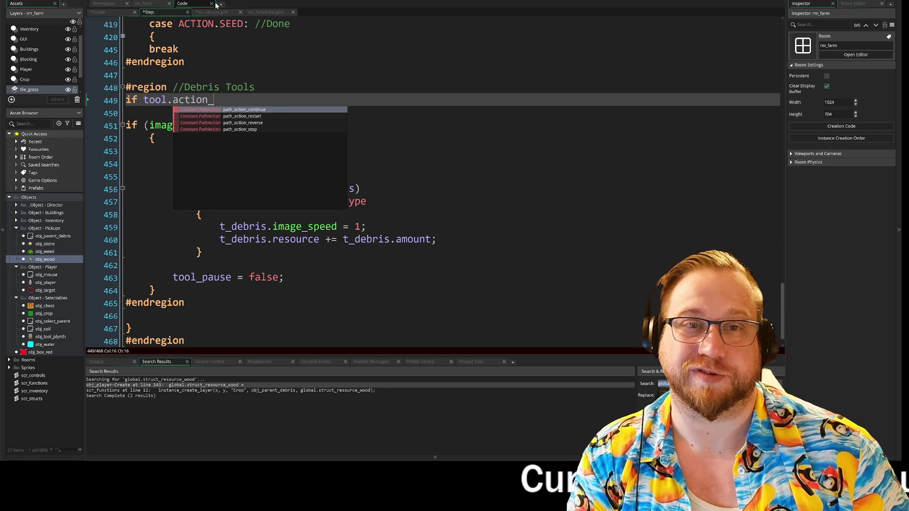
click(199, 13)
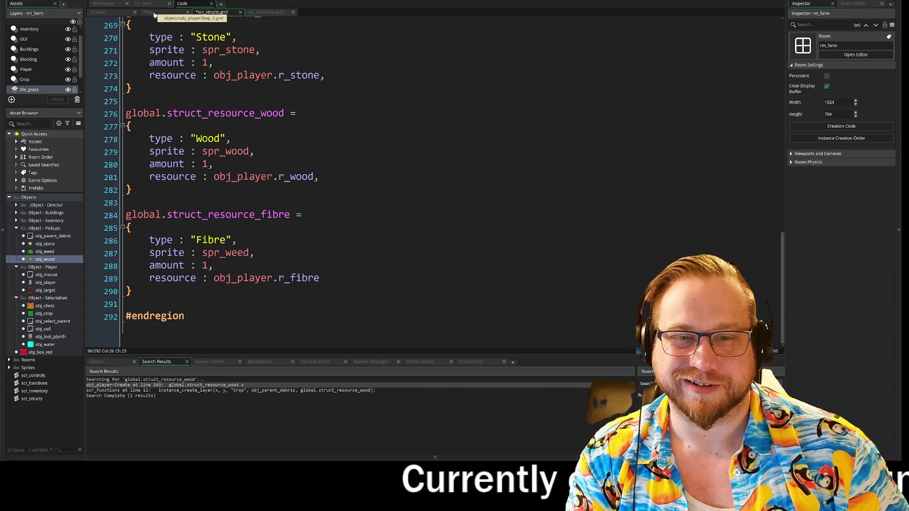
scroll(332, 190, up, 4)
scroll(332, 190, up, 3)
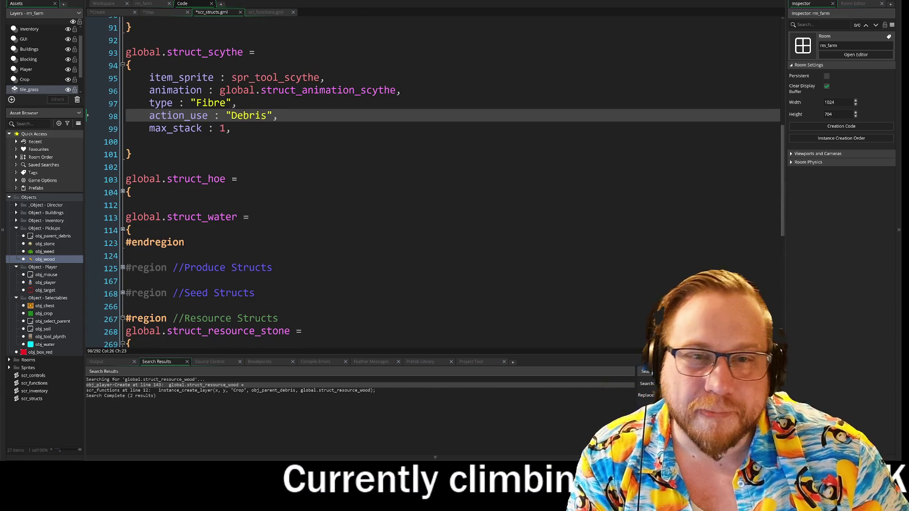
click(148, 12)
text(if tool.action_use == "Debris")
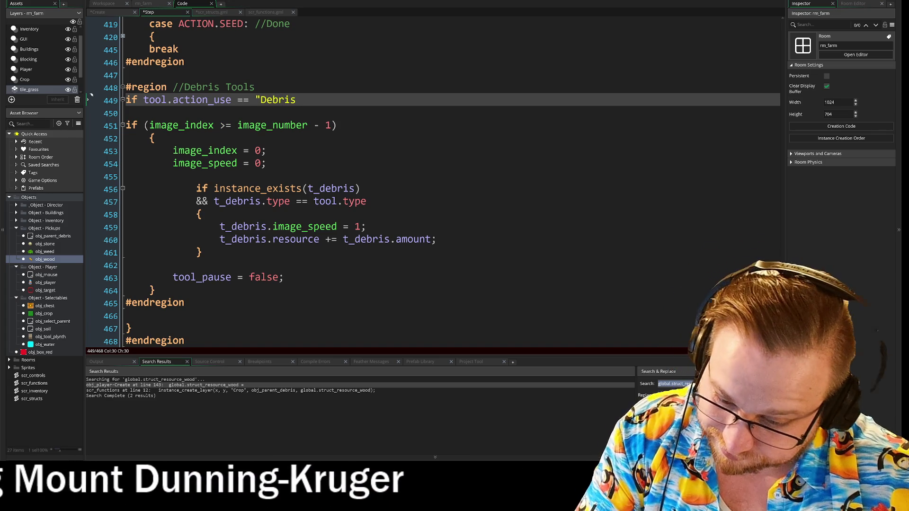
- Add a new line after the animation check's closing brace for the if-block's own brace
click(126, 113)
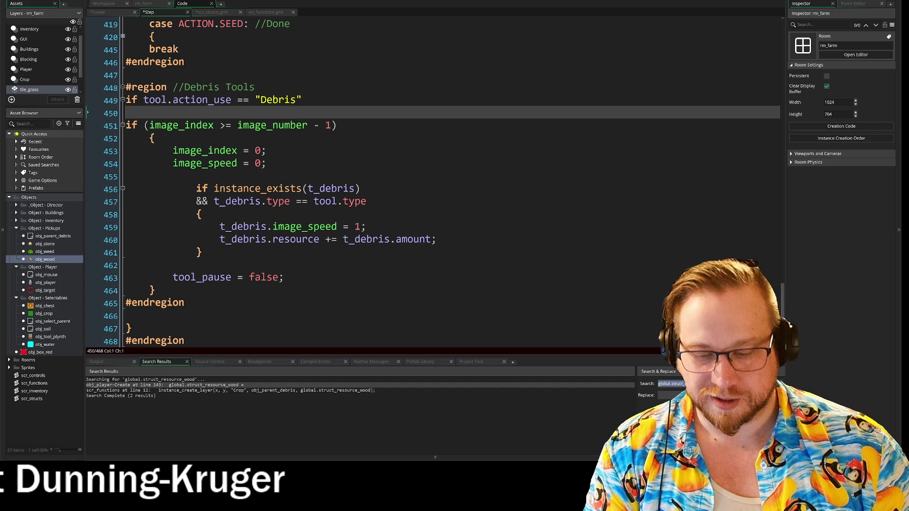
text({)
click(92, 122)
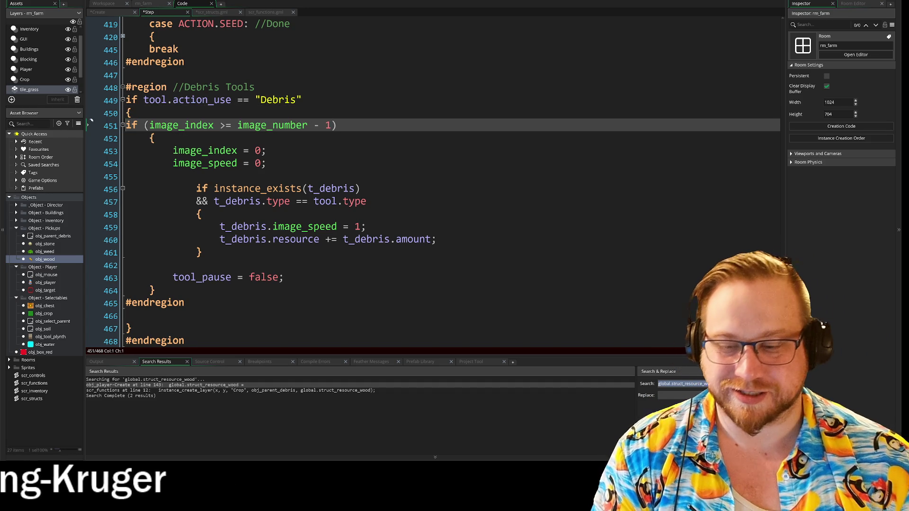
key(Down)
key(Down)
key(Down)
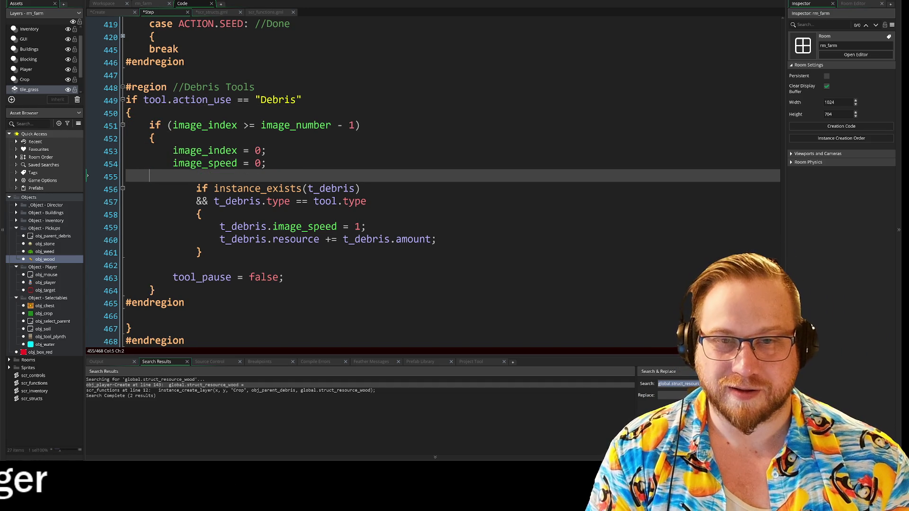
key(Down)
key(Down)
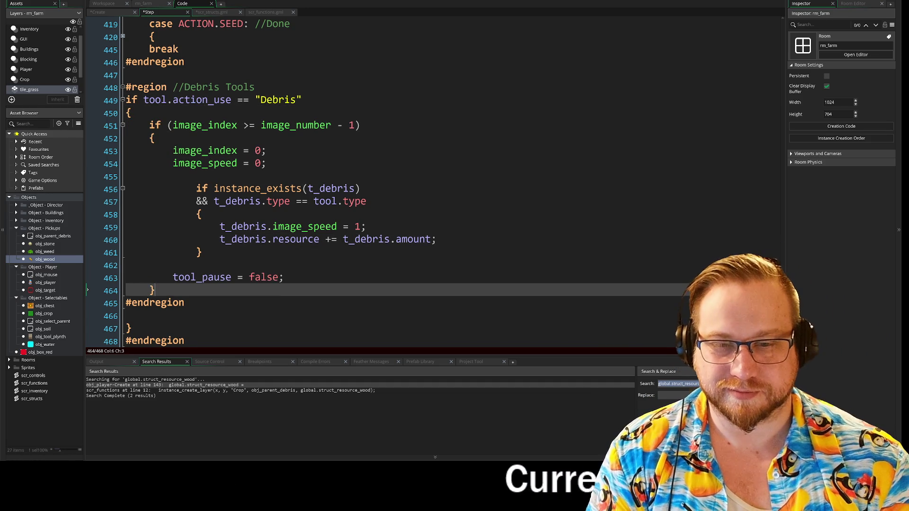
key(Return)
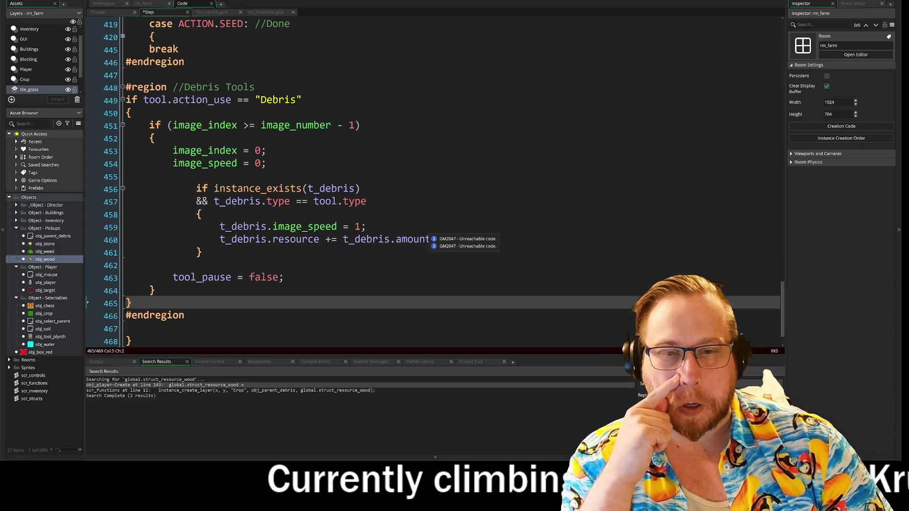
scroll(426, 180, down, 1)
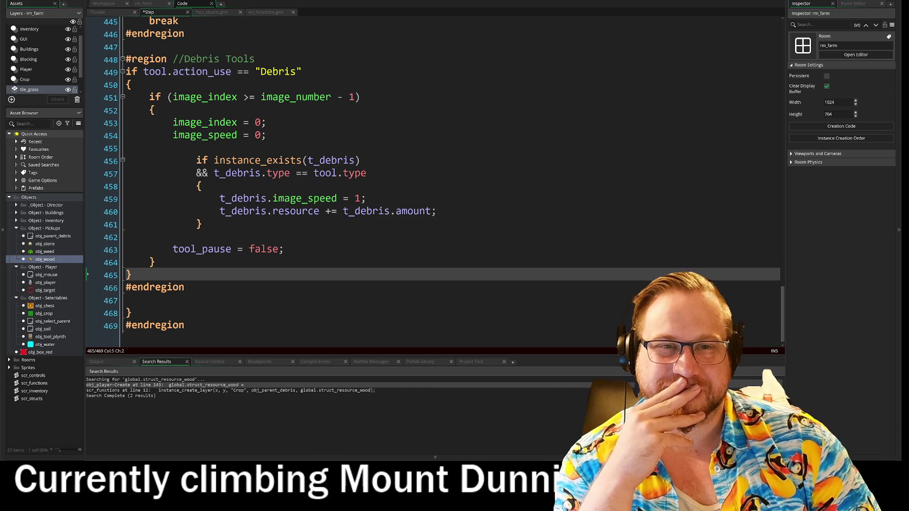
click(237, 97)
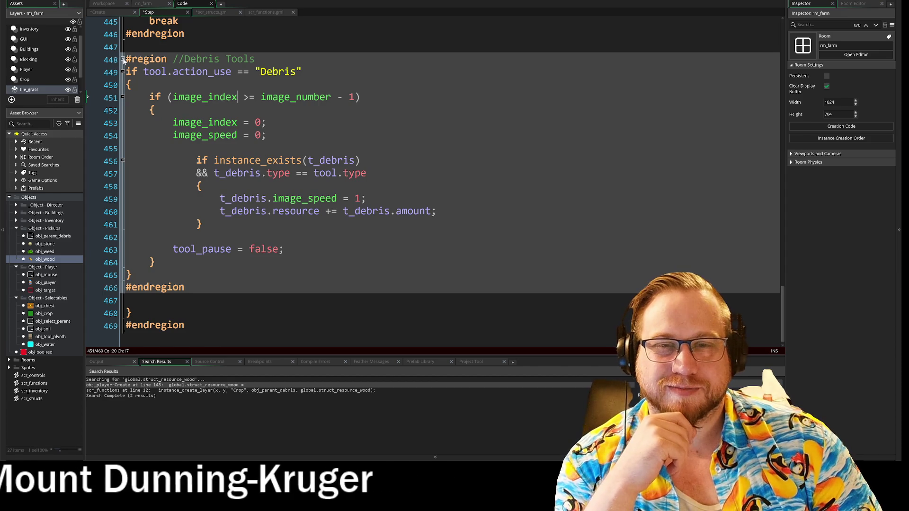
- Add an && continuation line below the Debris action_use condition
click(123, 59)
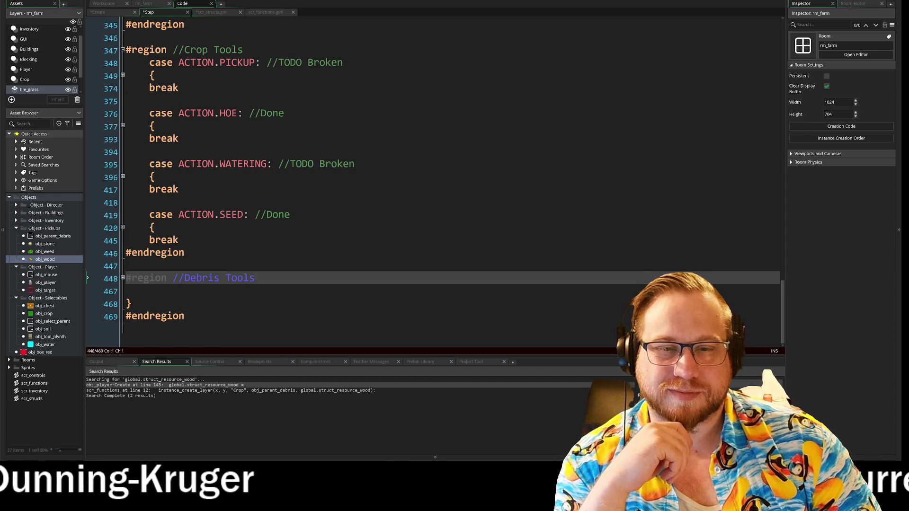
click(122, 278)
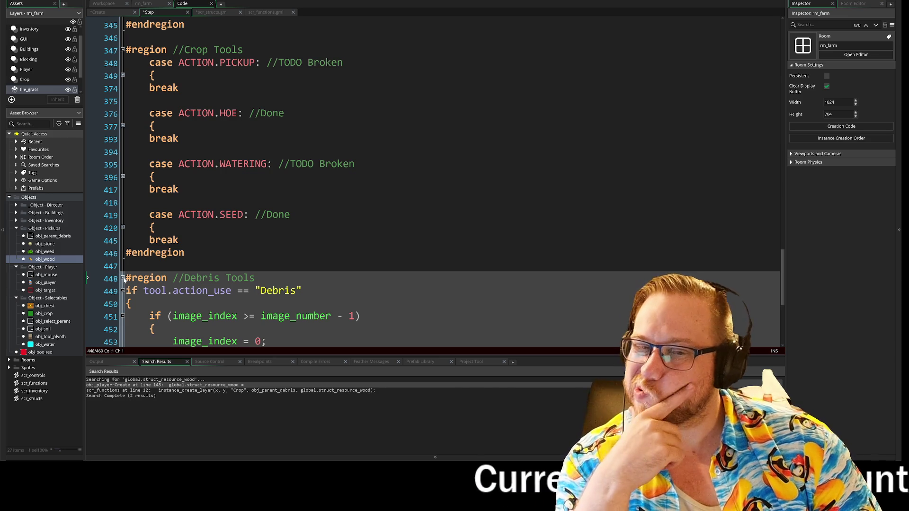
scroll(124, 281, down, 4)
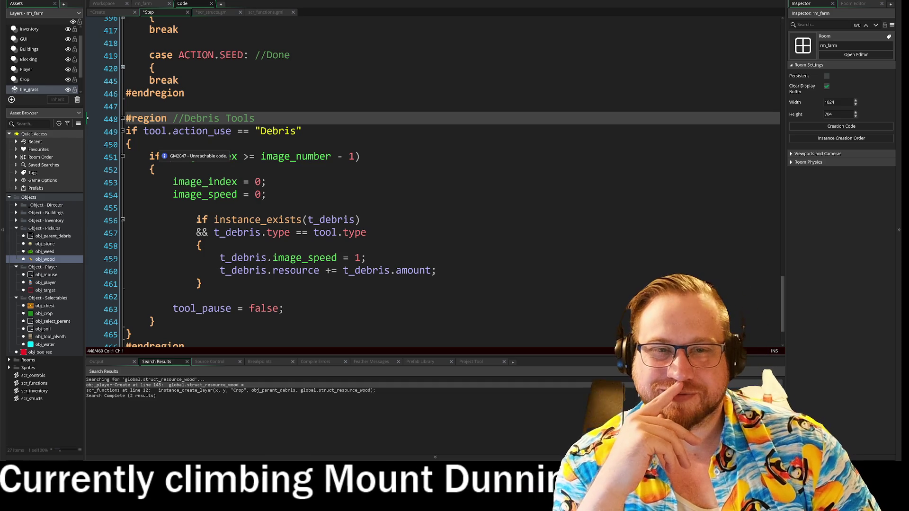
click(312, 131)
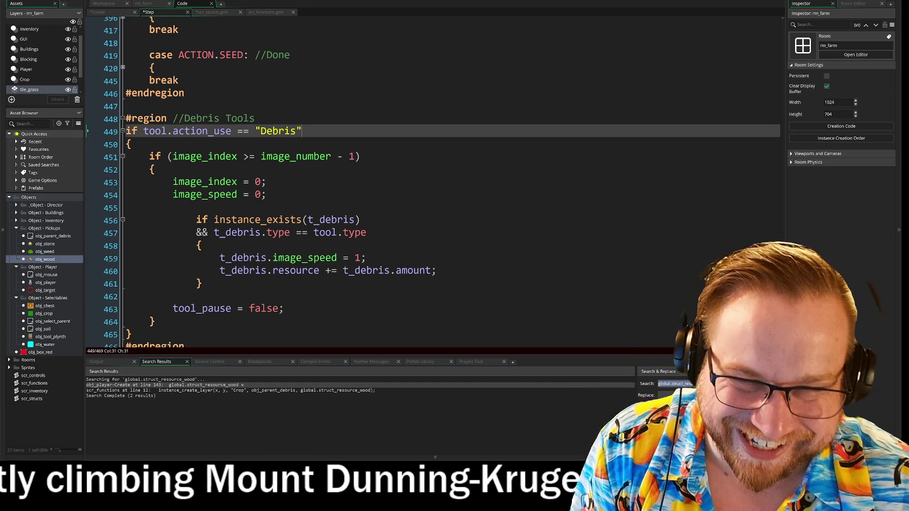
key(Return)
text(&&)
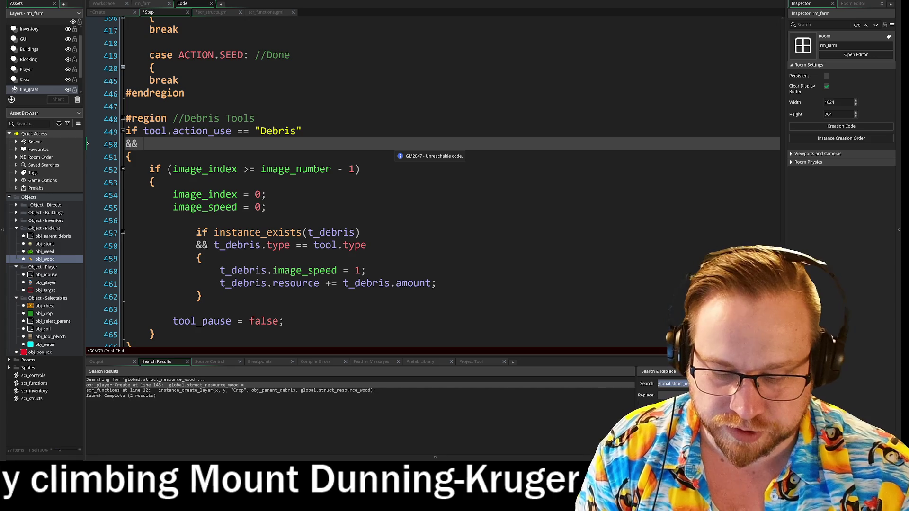
- Complete the condition with keyboard_check_pressed(vk_space) and fold the Debris Tools region
text(key)
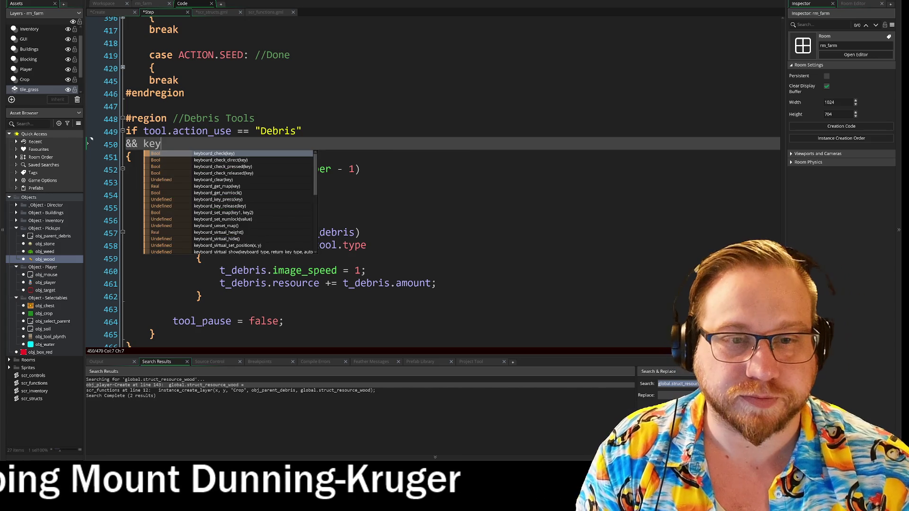
key(Down)
key(Down)
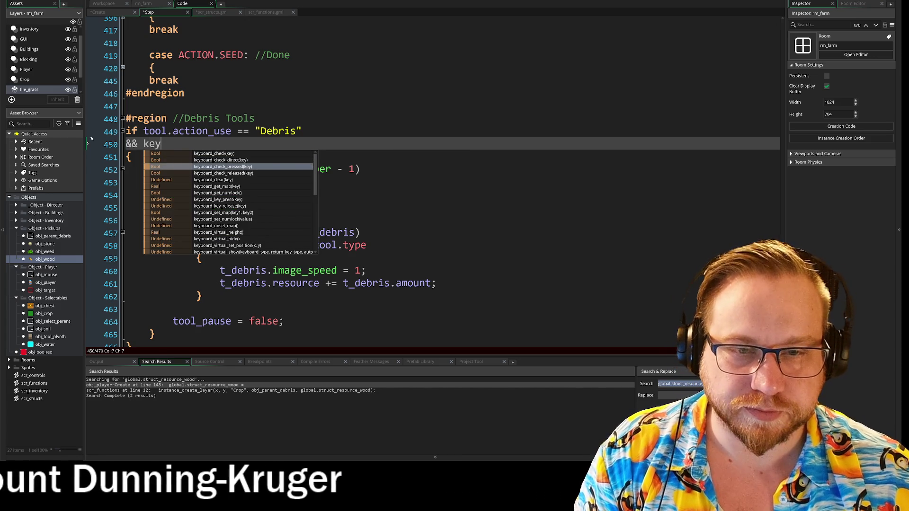
key(Return)
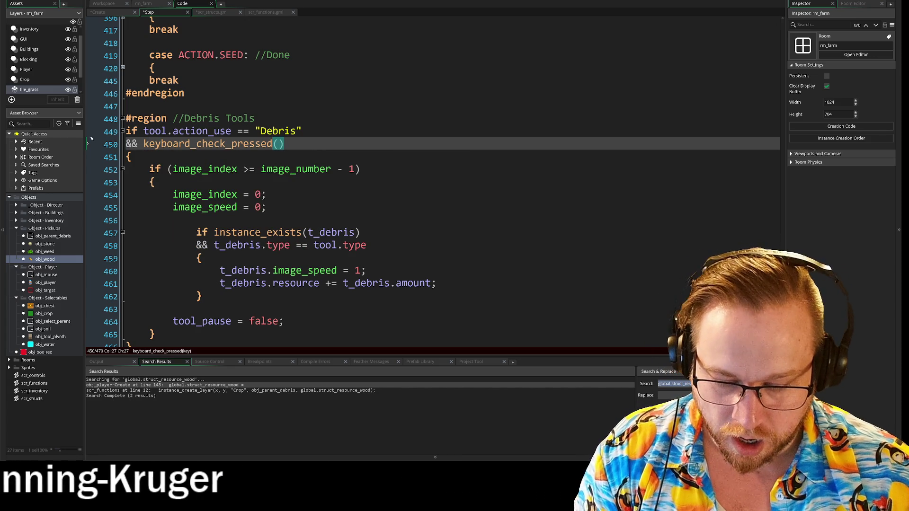
text(vk_)
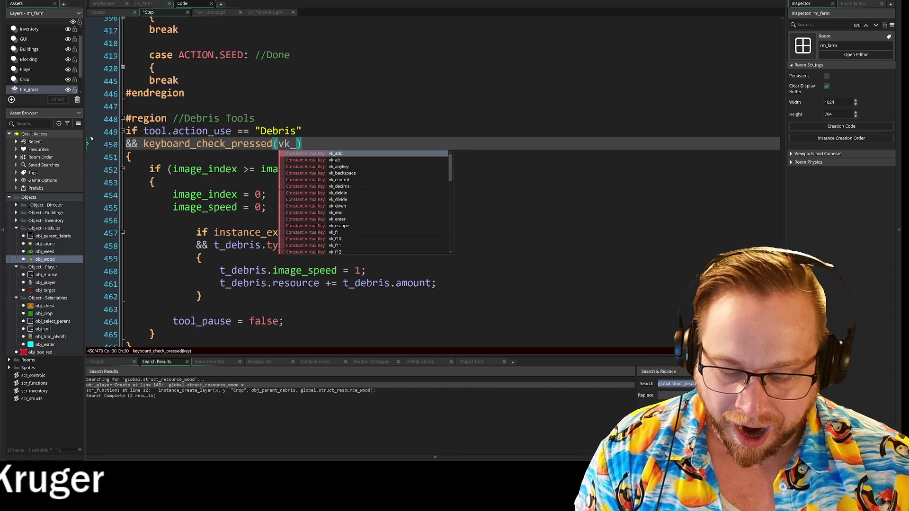
text(space)
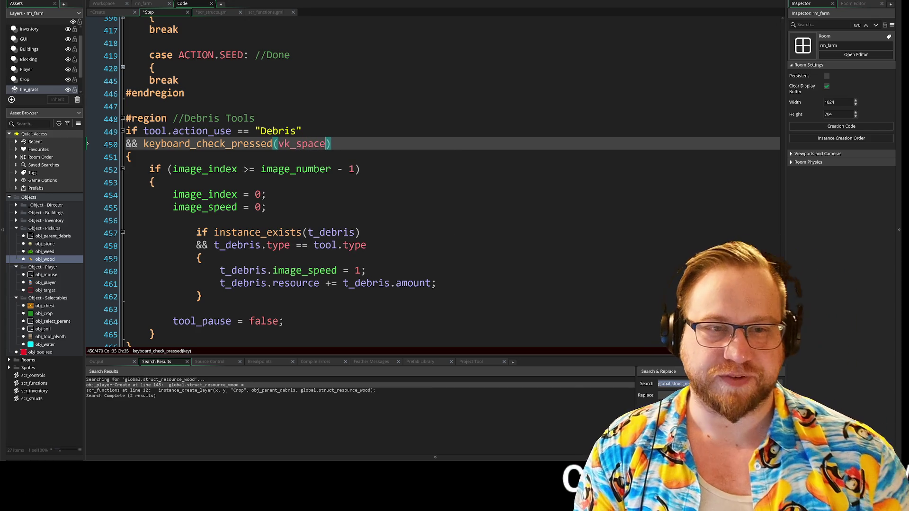
click(267, 207)
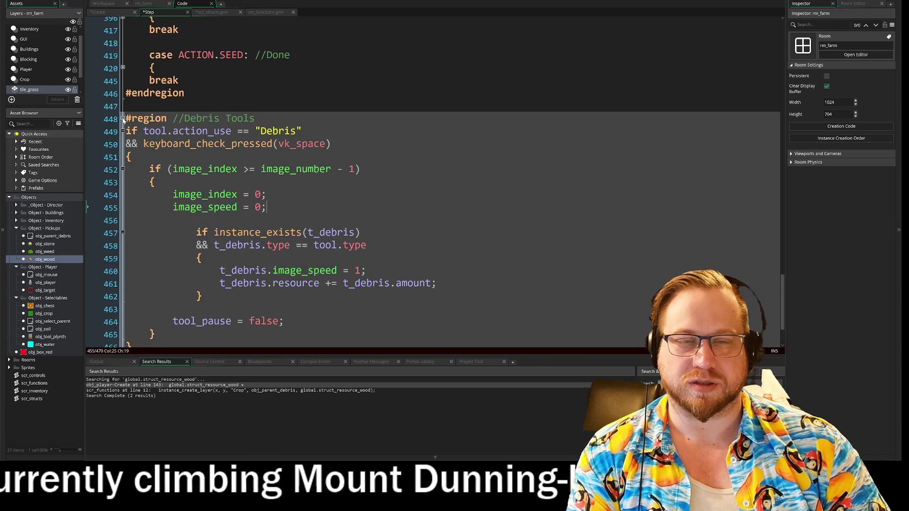
click(122, 120)
- Collapse the Debris Tools region and inspect the animation-reset block on lines 336–339
click(308, 256)
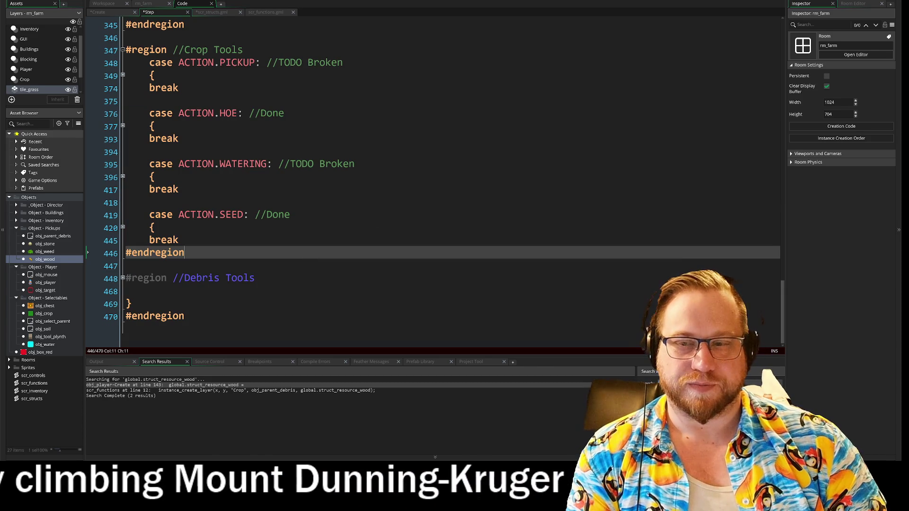
scroll(427, 180, up, 1)
scroll(426, 180, up, 10)
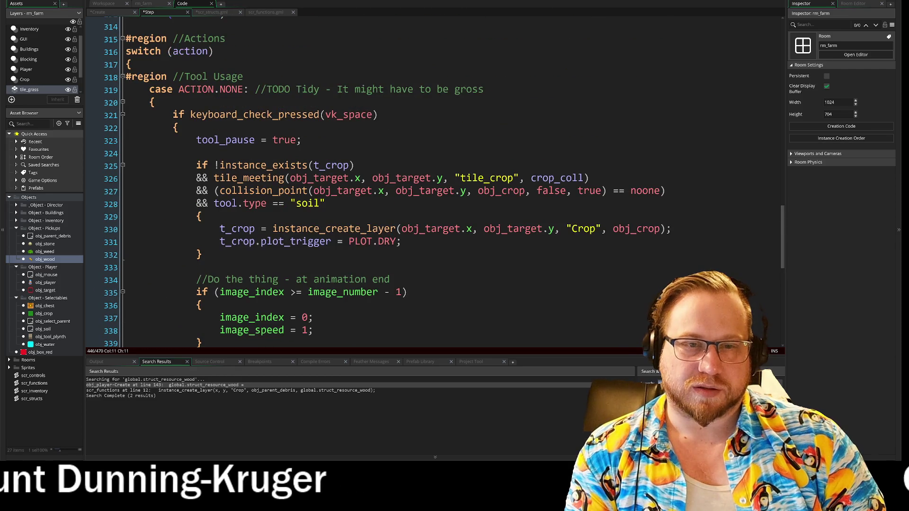
scroll(426, 180, down, 2)
scroll(426, 180, up, 1)
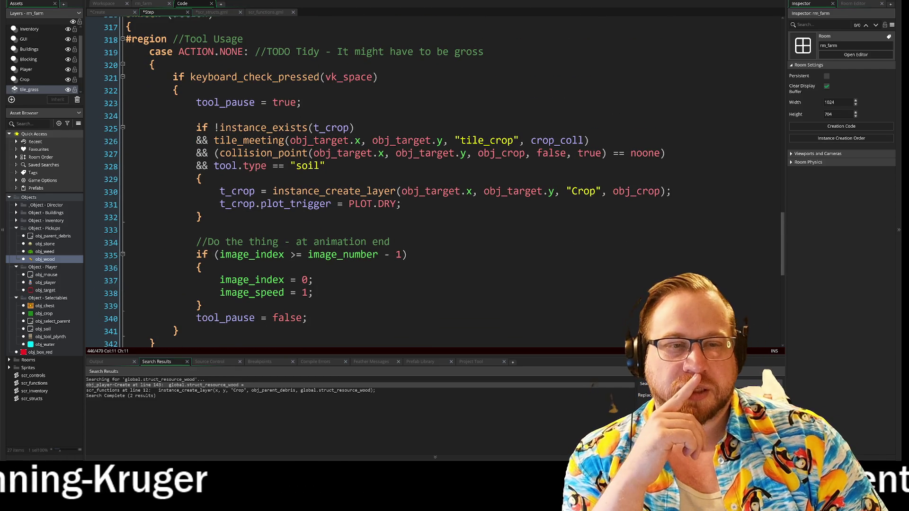
scroll(426, 180, down, 2)
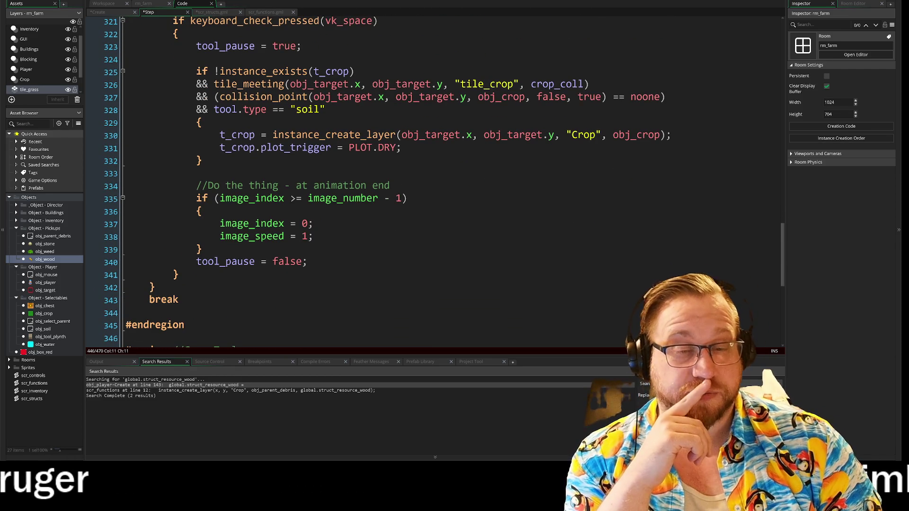
scroll(426, 180, up, 2)
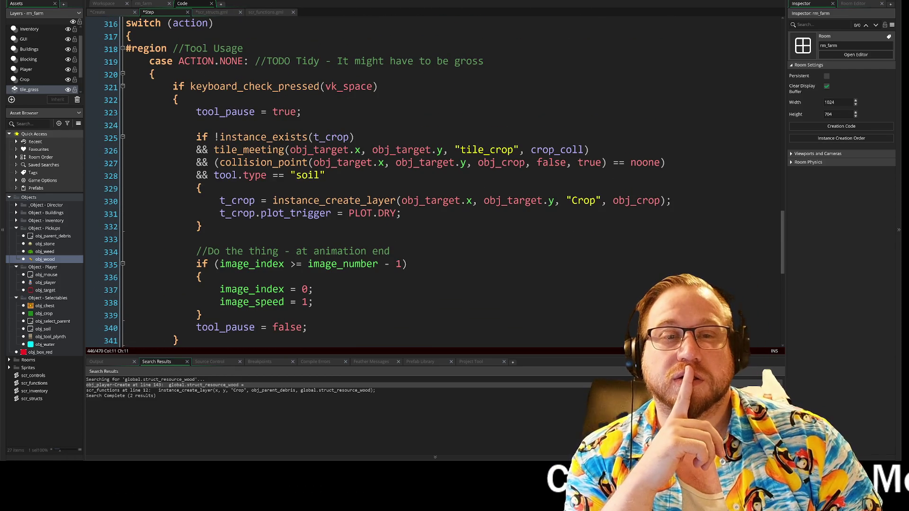
scroll(427, 180, down, 1)
mouse_move(204, 287)
mouse_down()
mouse_move(172, 288)
mouse_move(162, 222)
mouse_move(172, 250)
mouse_up()
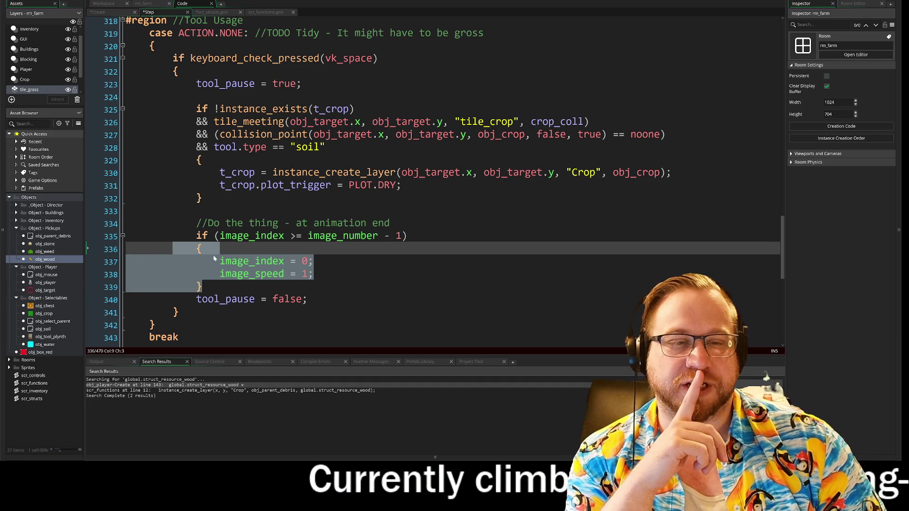
click(349, 271)
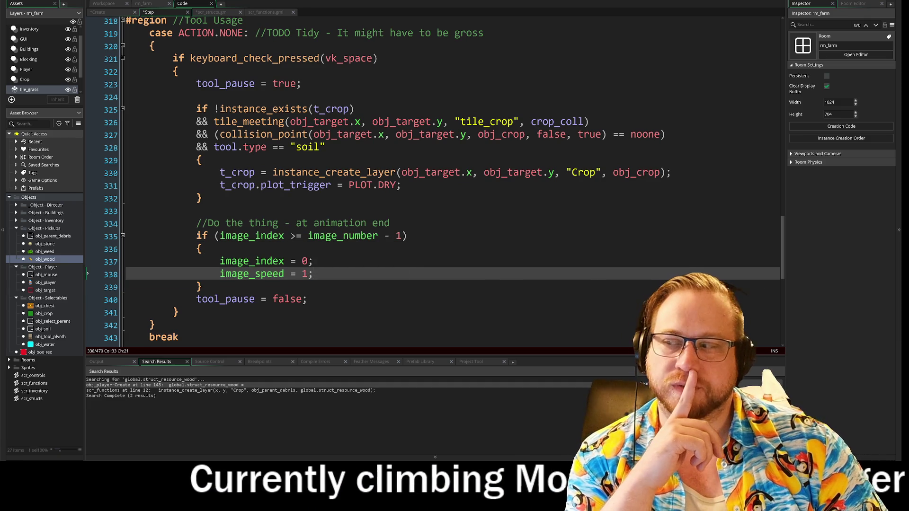
- Review the soil tool-type check on line 328 and the y and tile_crop arguments on line 326
scroll(349, 271, up, 1)
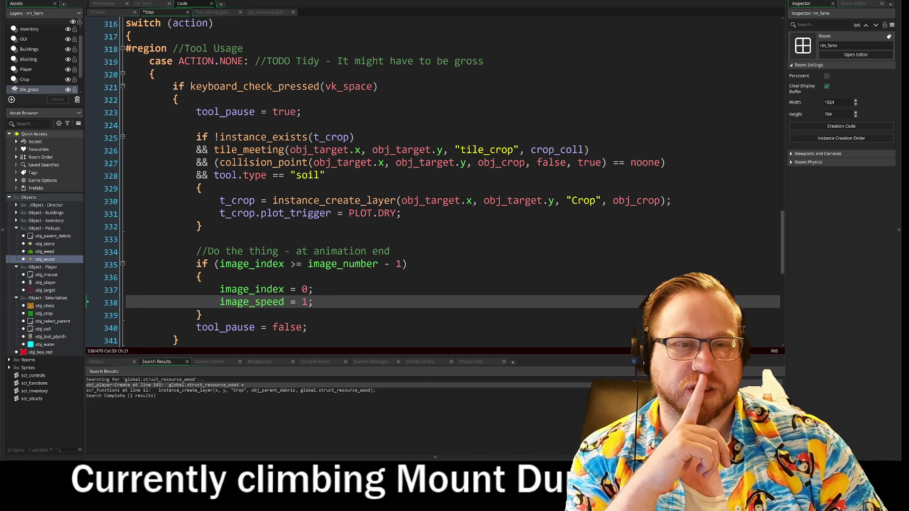
click(312, 175)
click(584, 201)
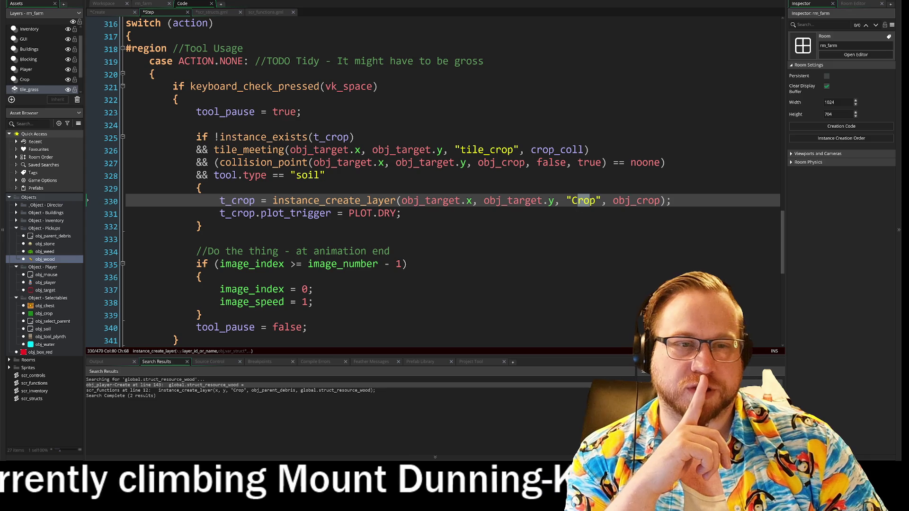
click(297, 176)
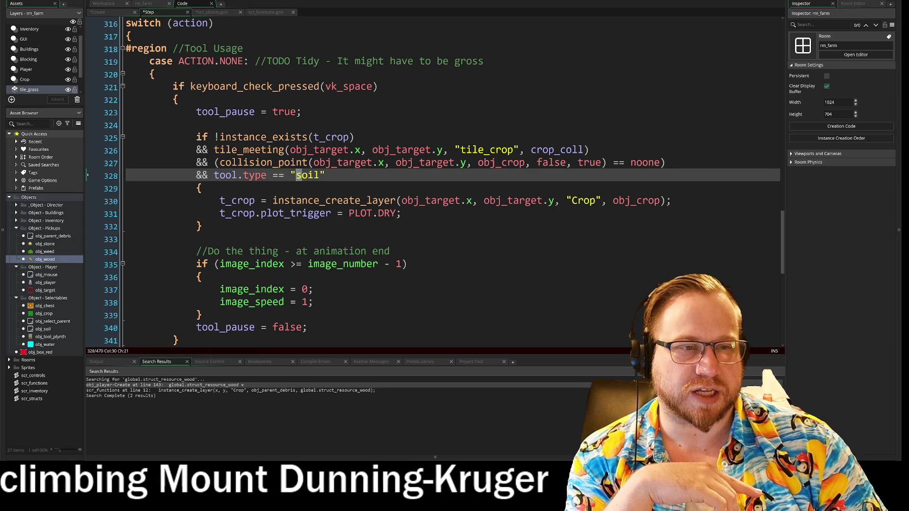
click(457, 151)
key(Right)
key(Right)
key(Right)
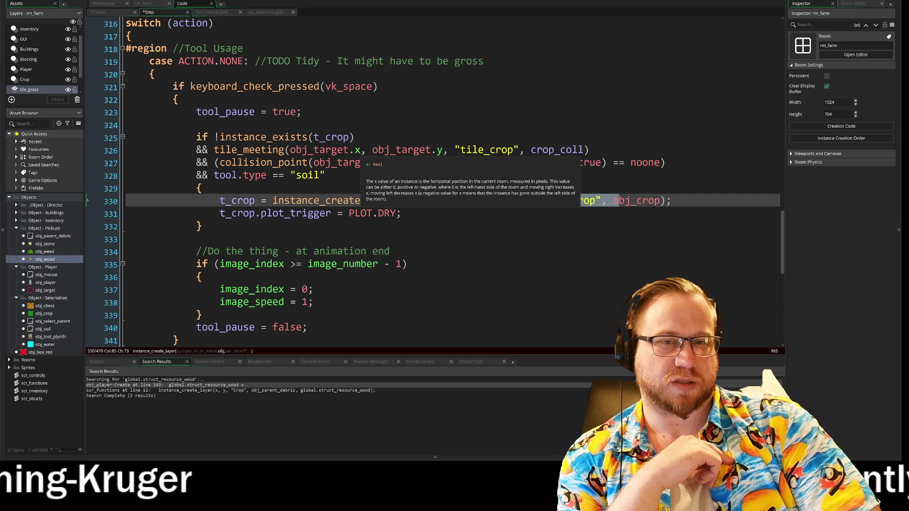
drag(361, 150, 519, 151)
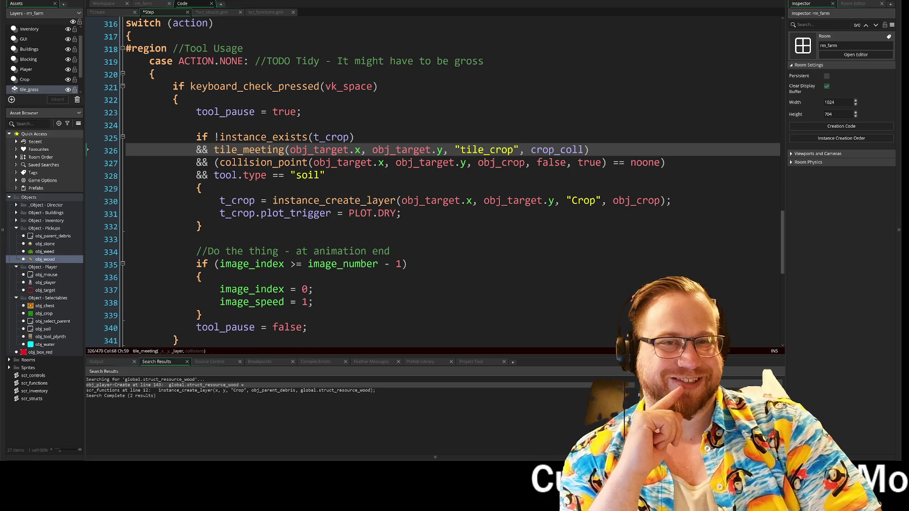
scroll(435, 182, up, 4)
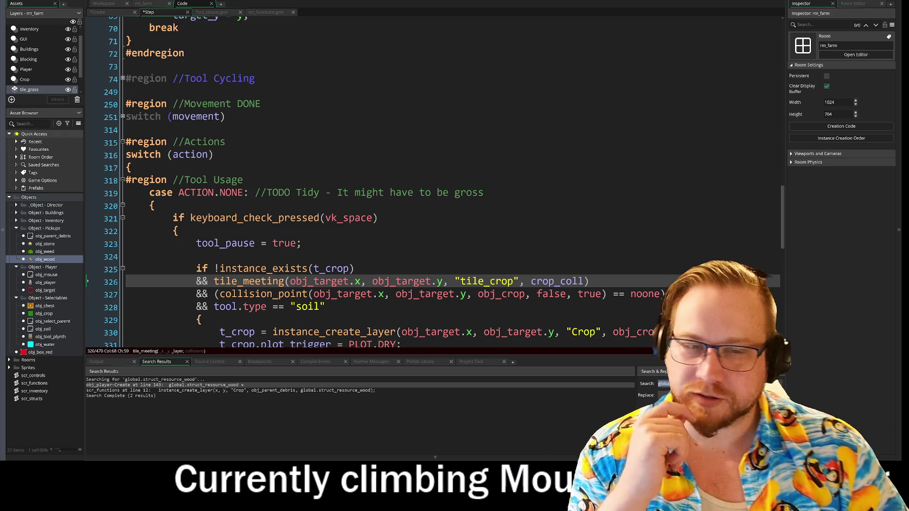
scroll(436, 182, down, 7)
scroll(121, 261, down, 5)
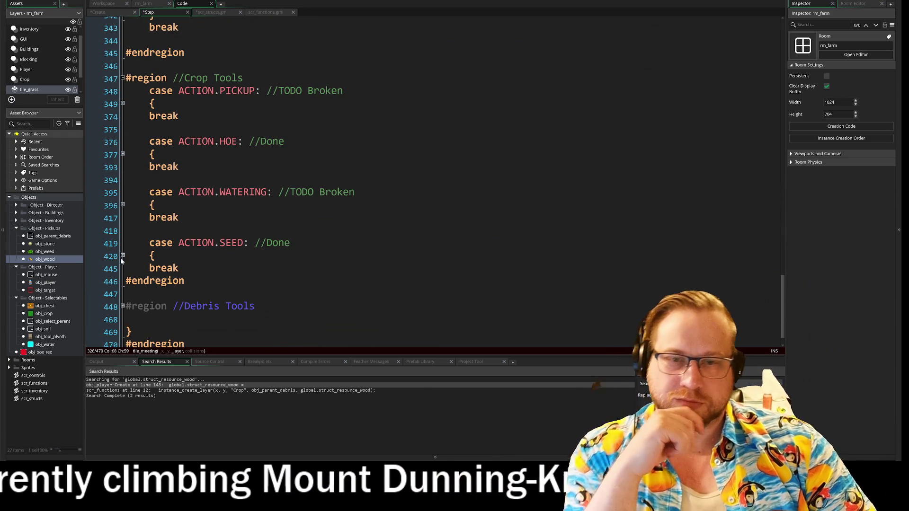
- Expand the collapsed ACTION.SEED case and read through its code
click(122, 256)
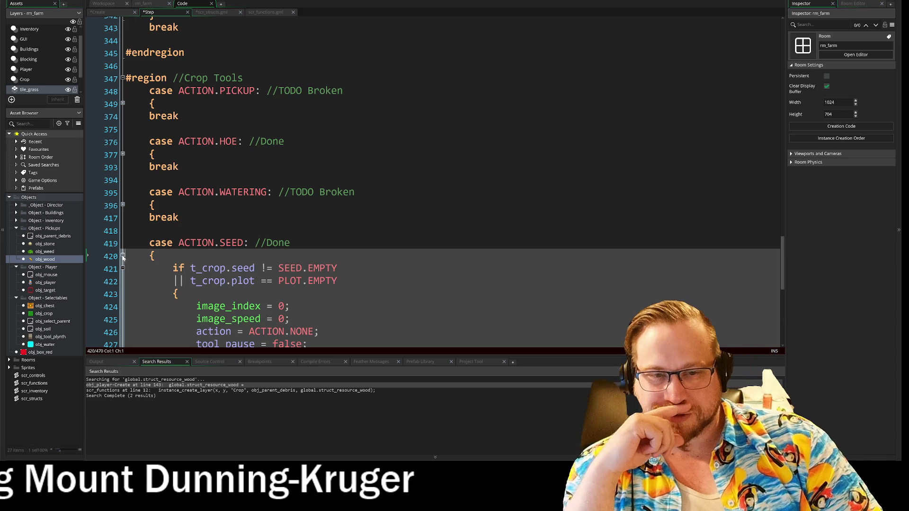
scroll(123, 257, down, 2)
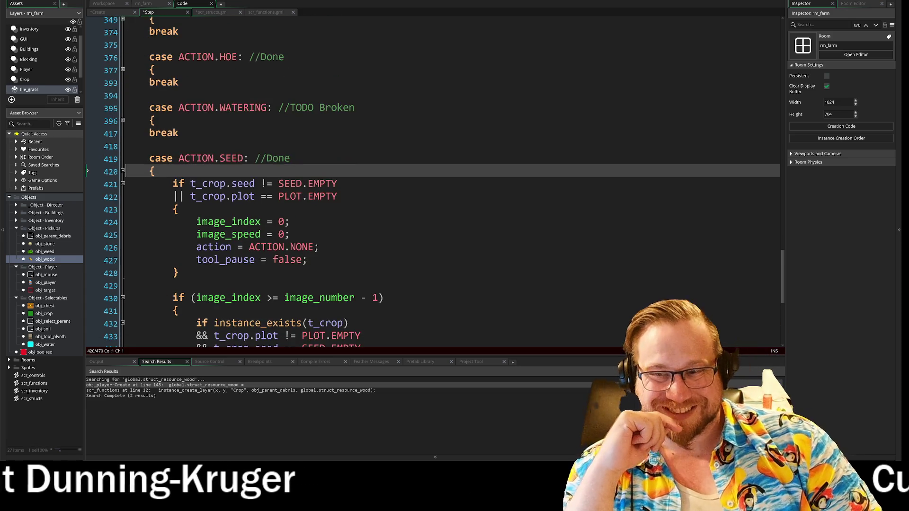
scroll(123, 257, down, 2)
scroll(443, 182, down, 3)
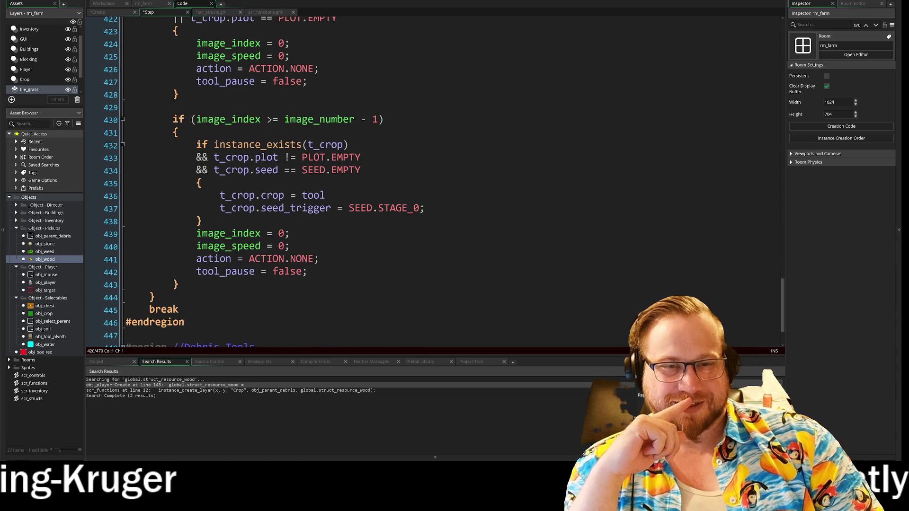
scroll(442, 182, up, 2)
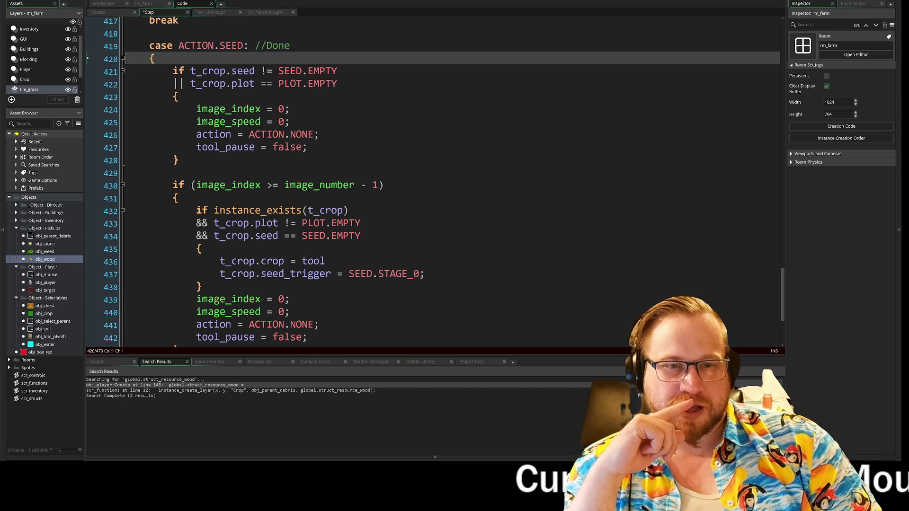
scroll(434, 182, down, 1)
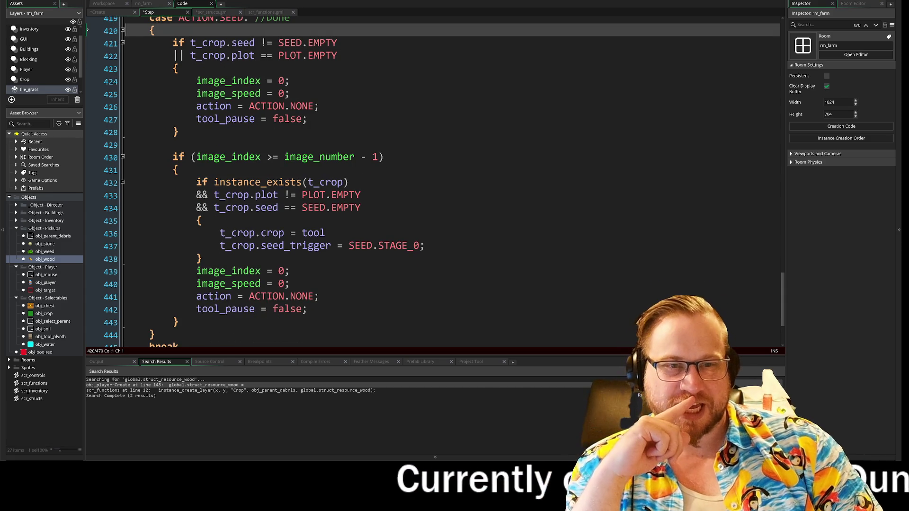
scroll(433, 181, down, 2)
scroll(433, 182, up, 2)
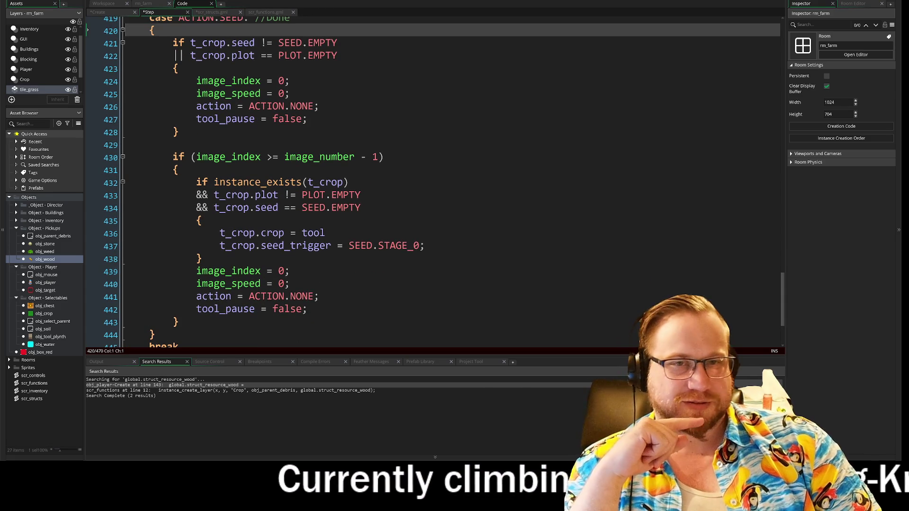
scroll(434, 182, up, 1)
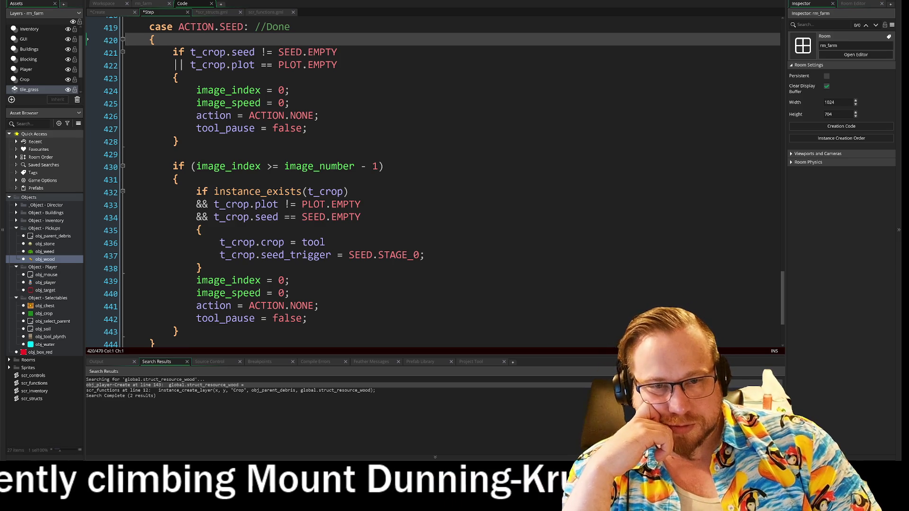
scroll(433, 182, down, 3)
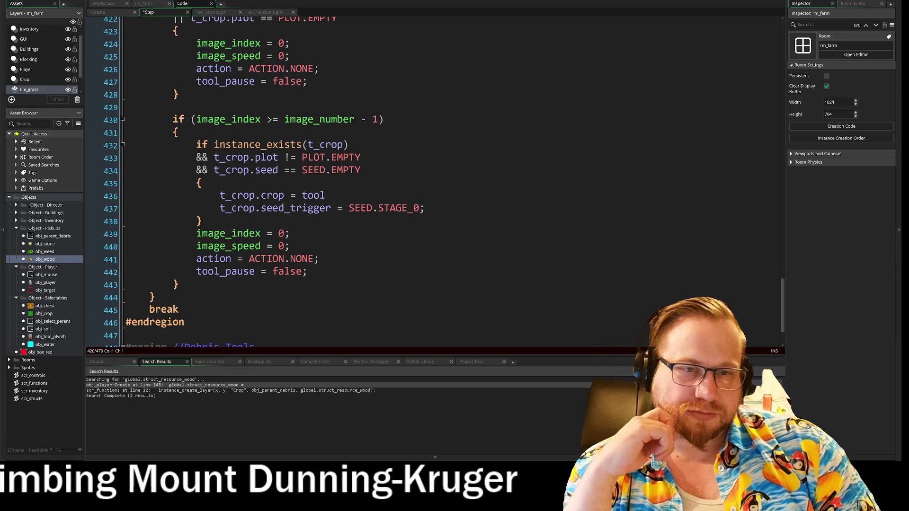
scroll(433, 181, up, 1)
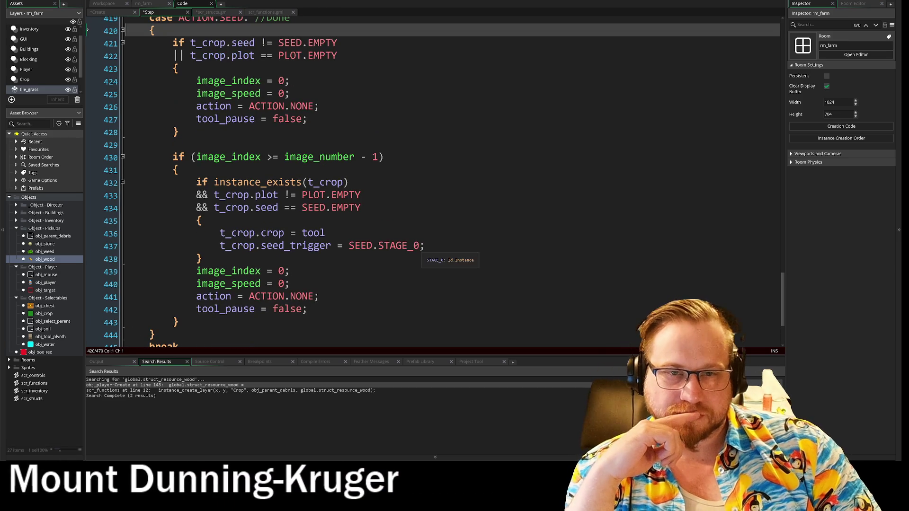
scroll(434, 182, up, 1)
scroll(433, 182, up, 1)
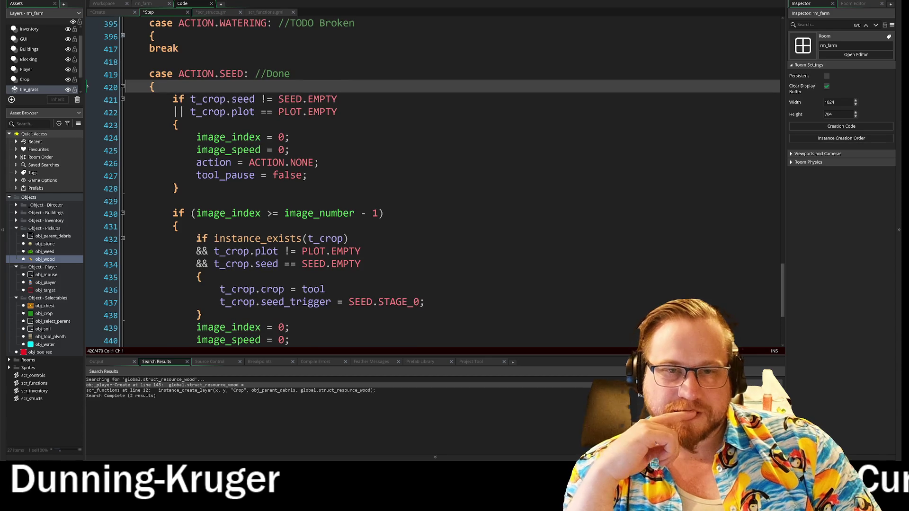
scroll(237, 223, down, 1)
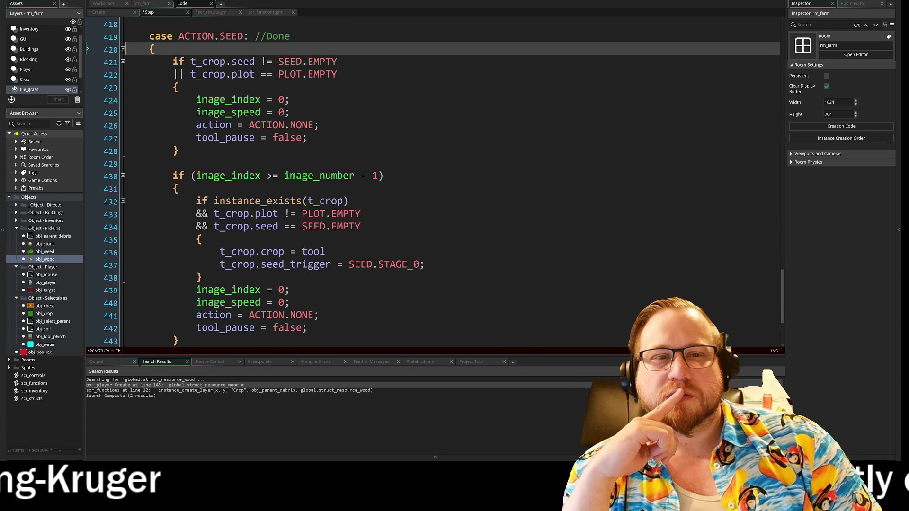
- Delete the seed/plot early-exit if block under case ACTION.SEED, including its blank lines
mouse_move(173, 61)
mouse_down()
mouse_move(337, 62)
mouse_move(179, 88)
mouse_up()
click(337, 74)
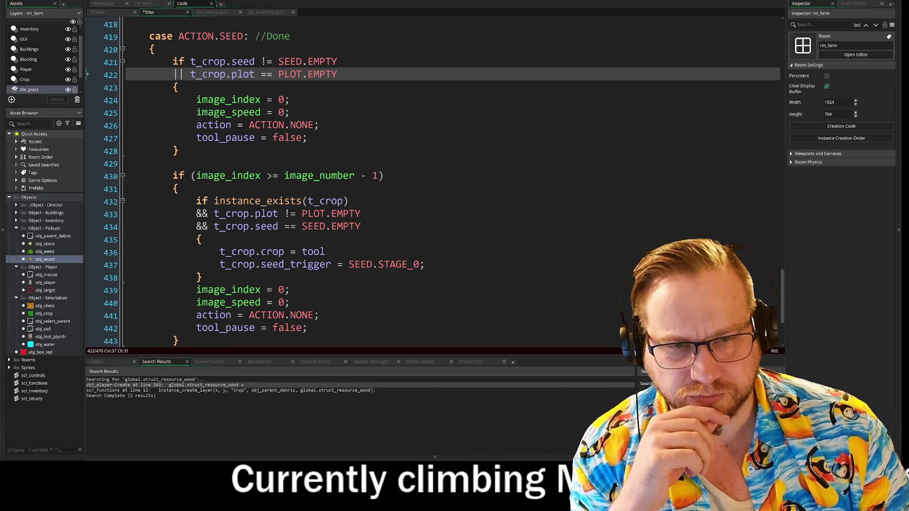
mouse_move(180, 151)
mouse_down()
mouse_move(126, 139)
mouse_move(126, 61)
mouse_up()
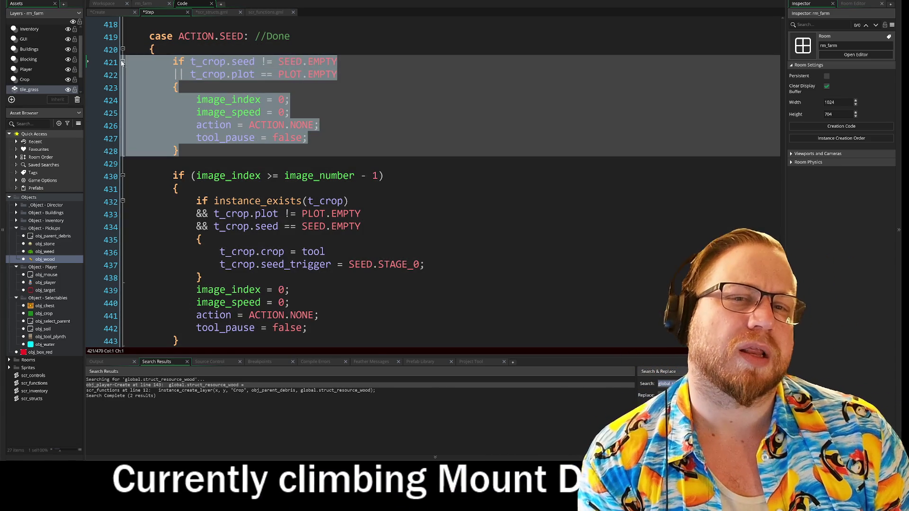
key(BackSpace)
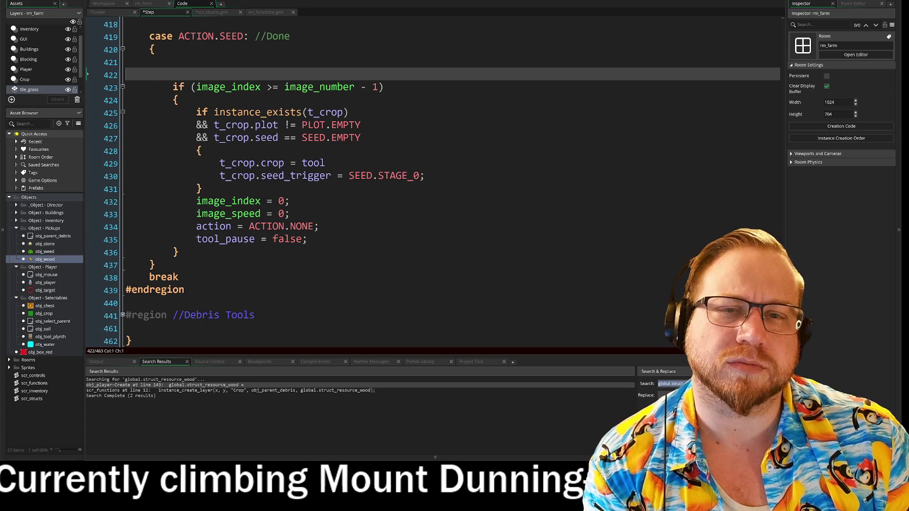
key(BackSpace)
key(BackSpace)
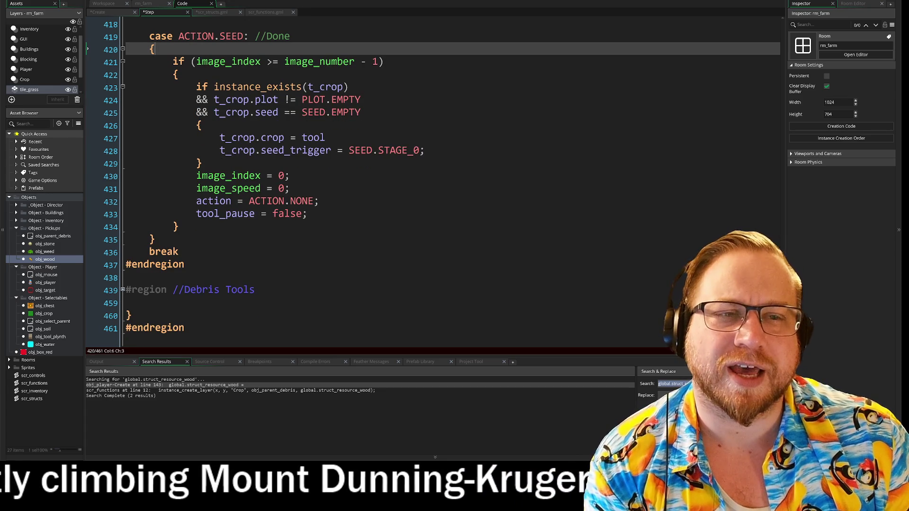
- Remove the '&& t_crop.plot != PLOT.EMPTY' condition line from the Seed check
mouse_move(258, 88)
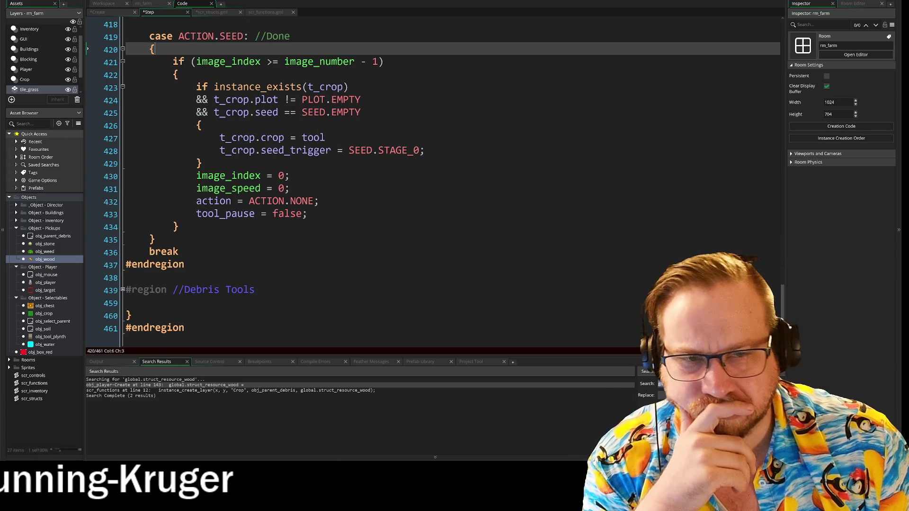
drag(214, 86, 349, 86)
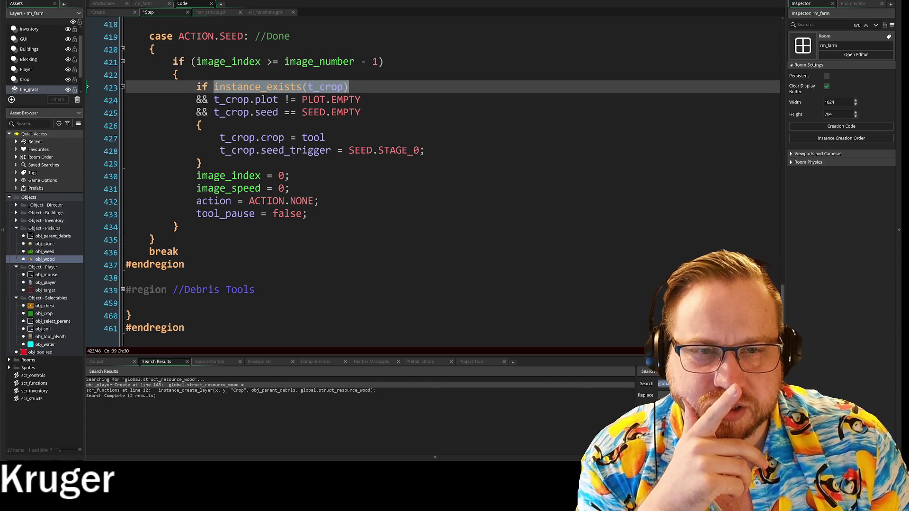
drag(214, 100, 308, 100)
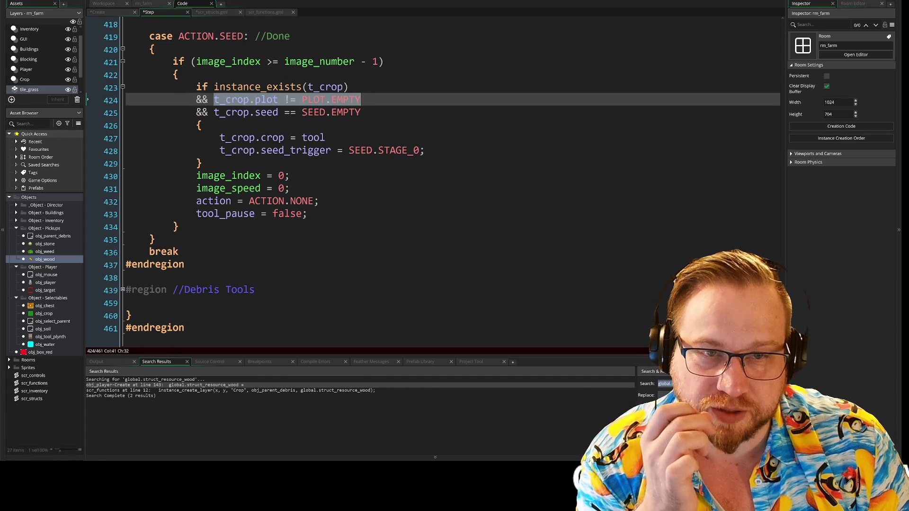
click(361, 113)
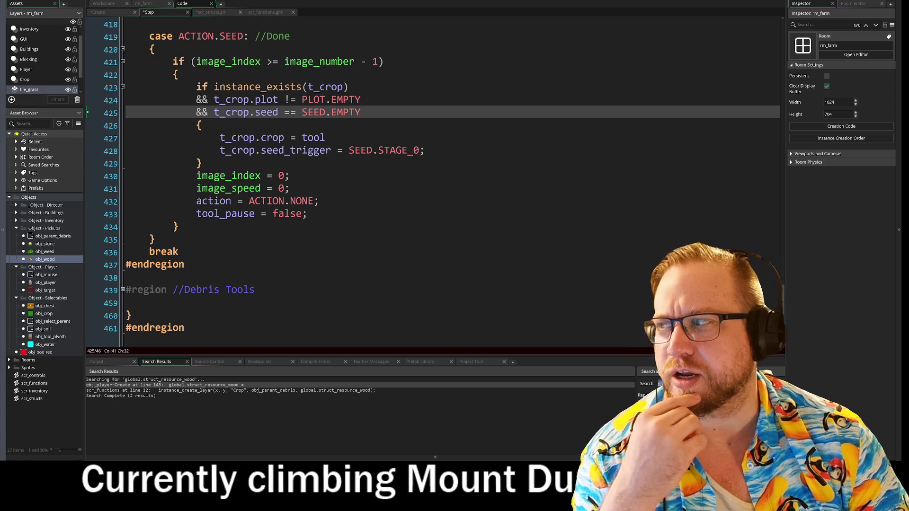
drag(362, 101, 197, 101)
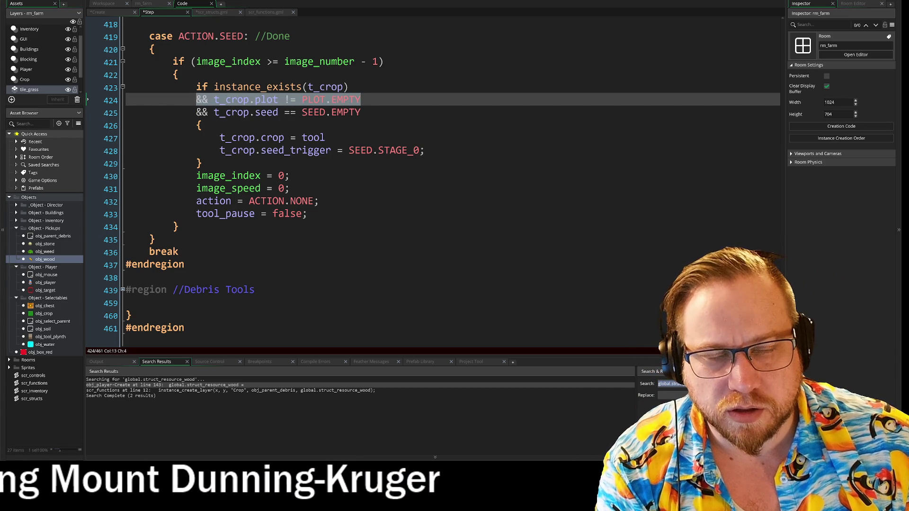
key(Delete)
key(Delete)
key(End)
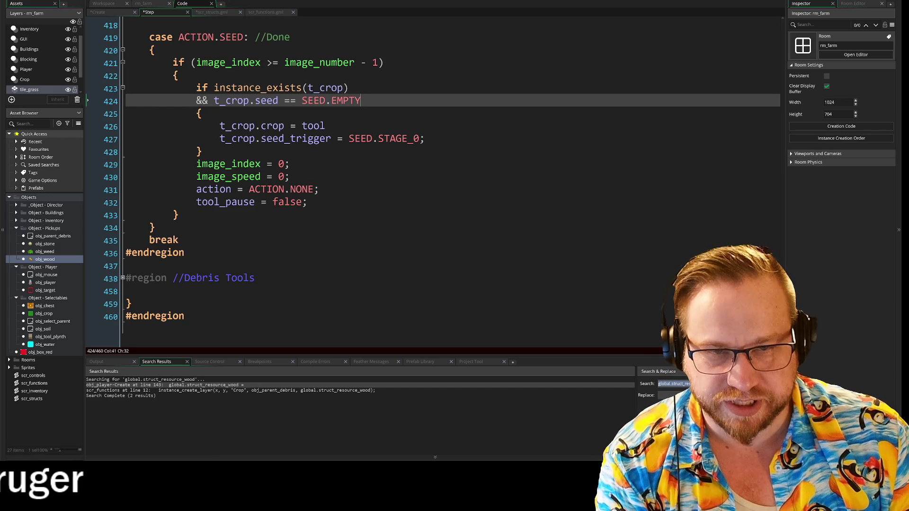
- Add a semicolon to the end of 't_crop.crop = tool'
click(220, 126)
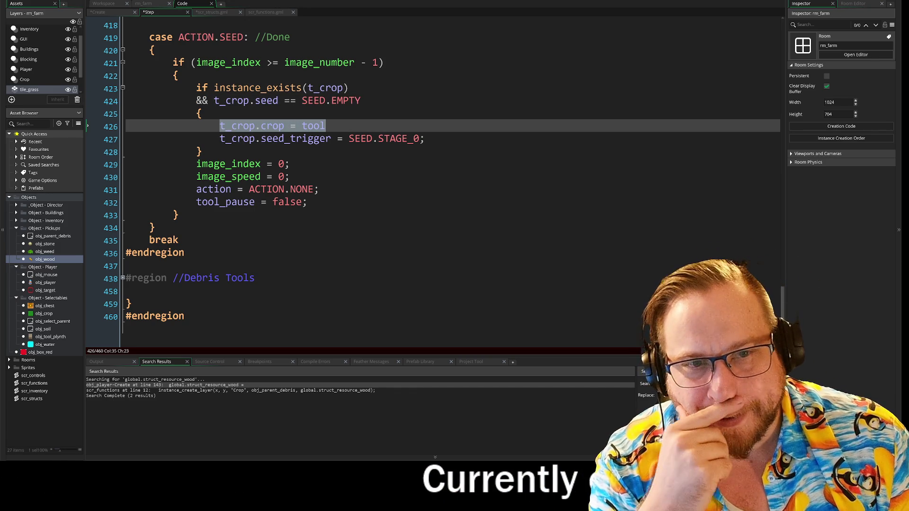
click(424, 138)
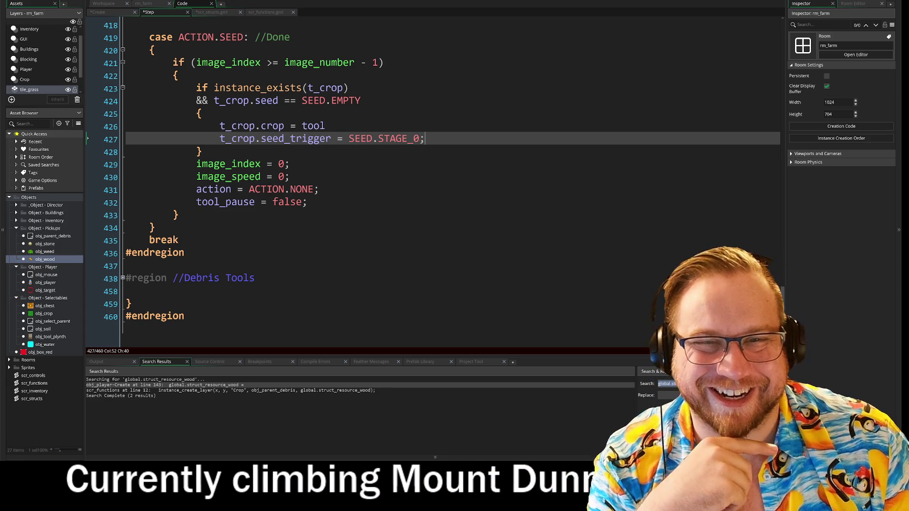
scroll(450, 180, up, 3)
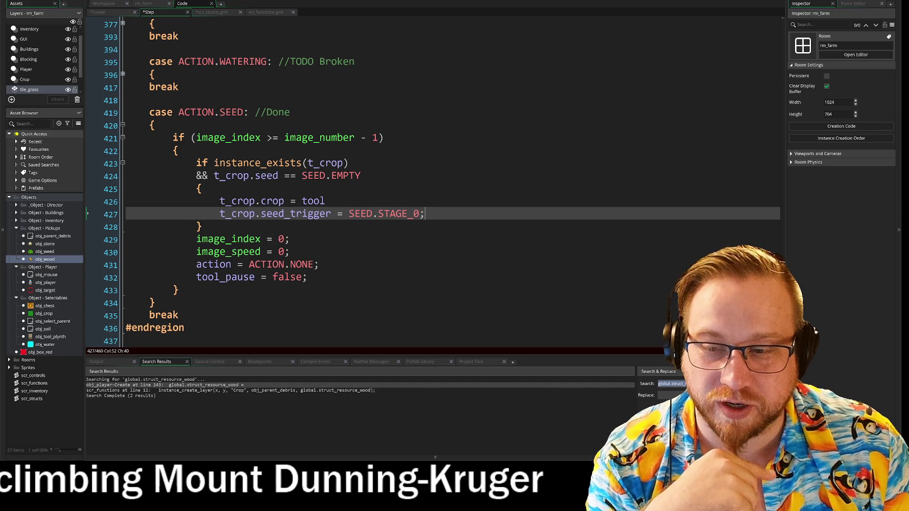
scroll(450, 180, down, 1)
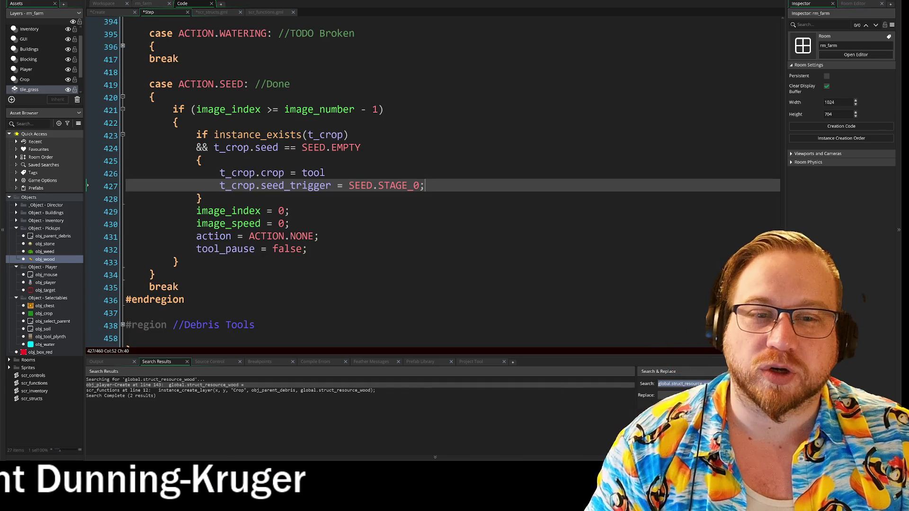
drag(243, 174, 286, 174)
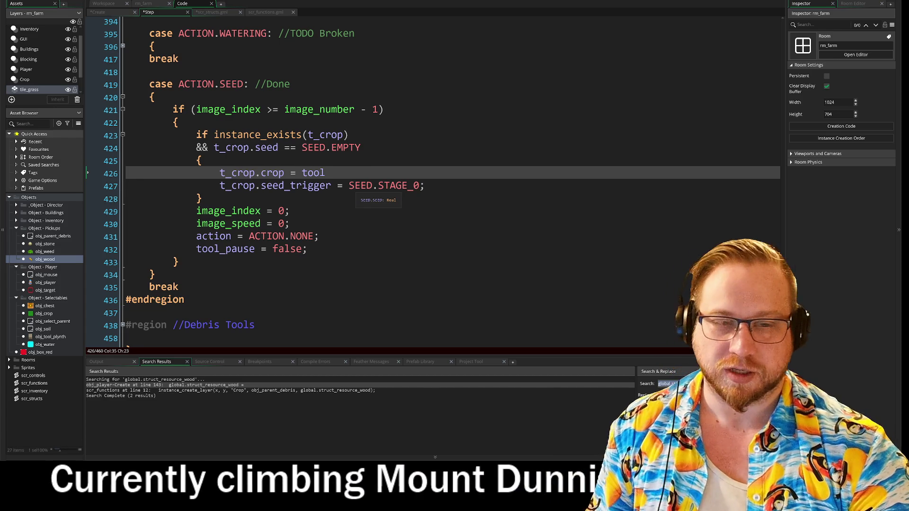
text(;)
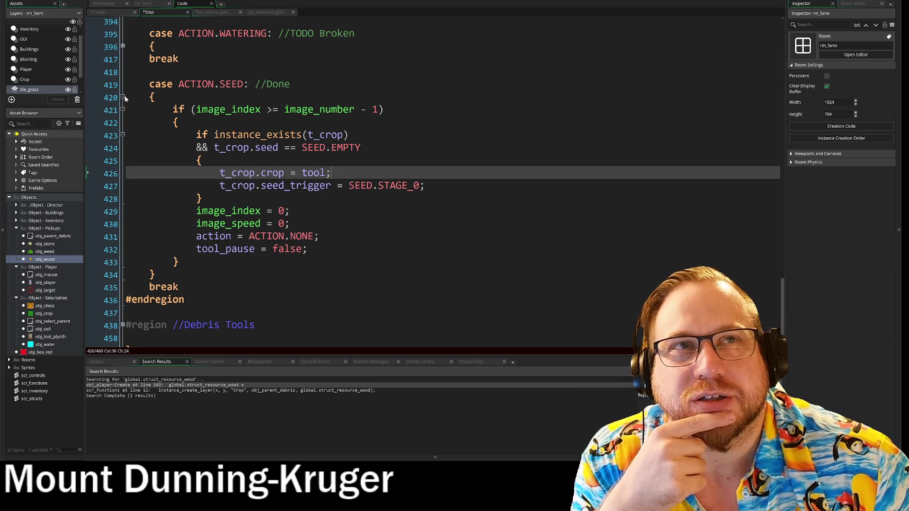
- Delete the 'action = ACTION.NONE;' reset and its empty line from the Seed case
click(149, 123)
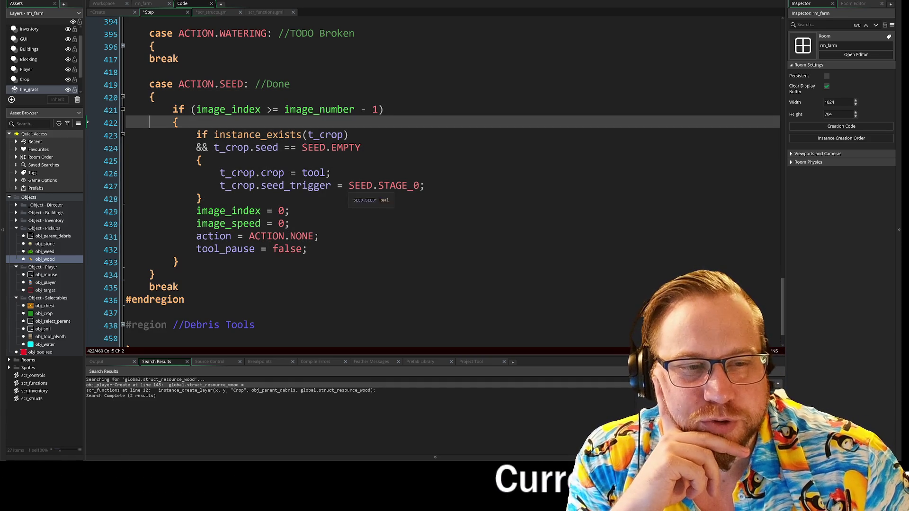
click(178, 262)
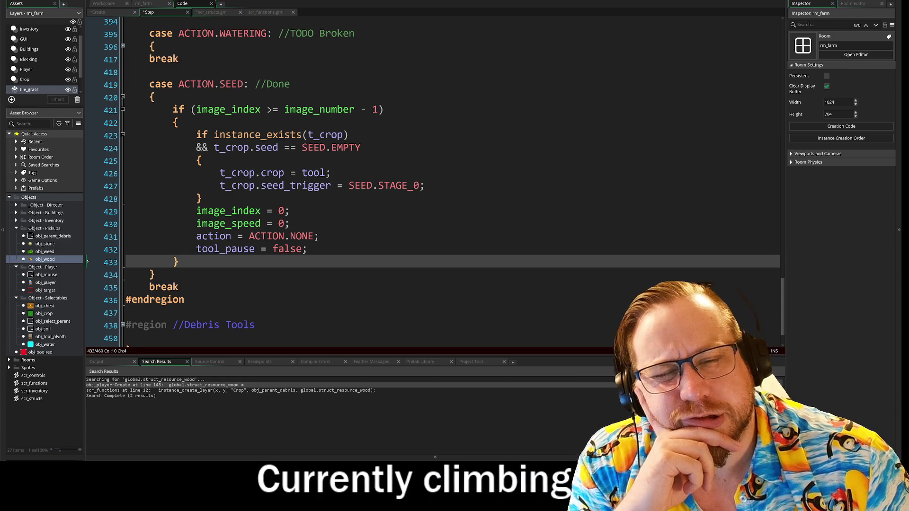
drag(320, 237, 152, 239)
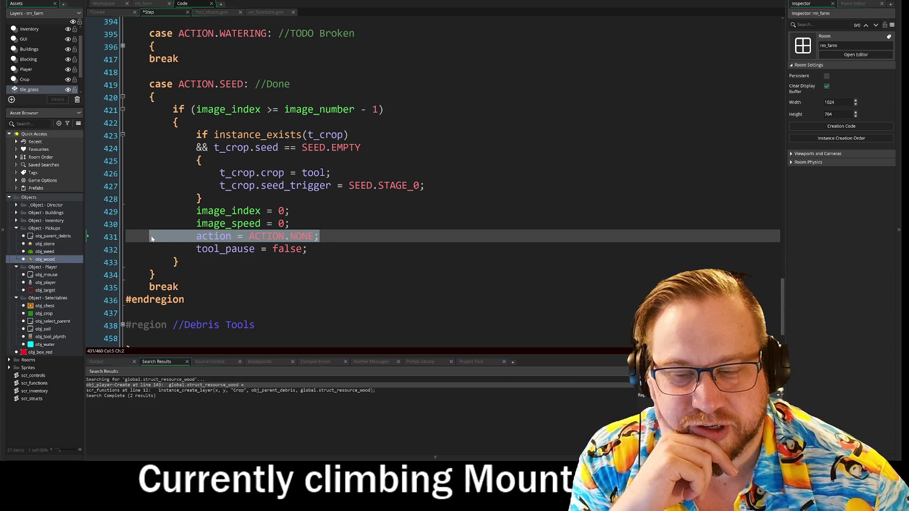
key(BackSpace)
key(BackSpace)
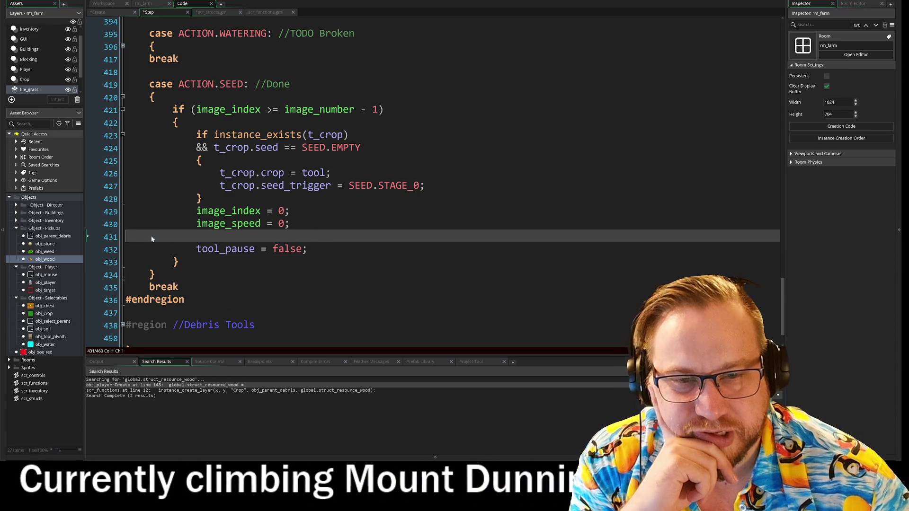
key(BackSpace)
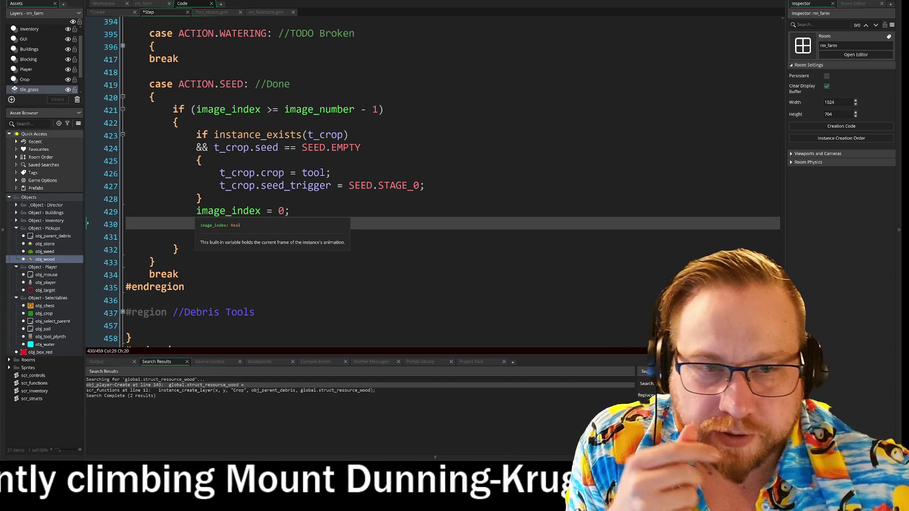
- Unfold the WATERING and HOE cases and uncomment HOE lines 378–391 with Ctrl+Shift+K
scroll(433, 185, up, 3)
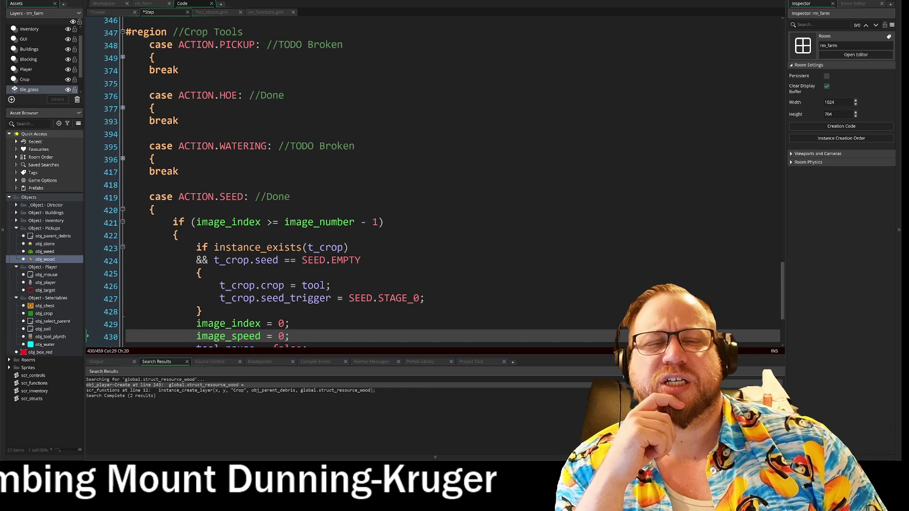
scroll(434, 185, down, 2)
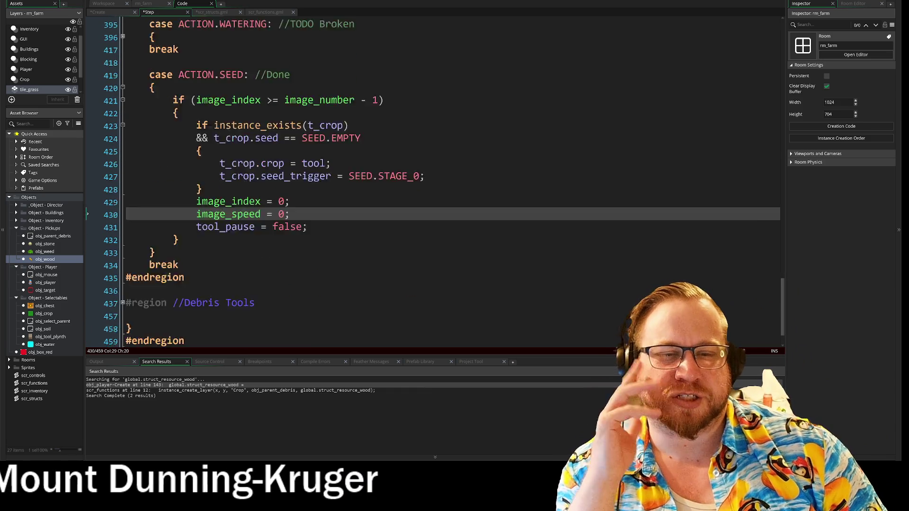
scroll(433, 184, up, 1)
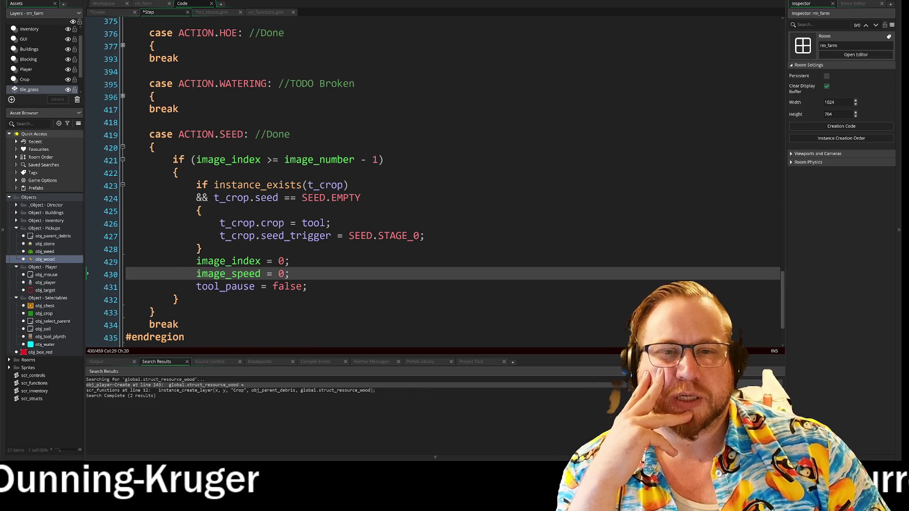
click(122, 97)
click(122, 46)
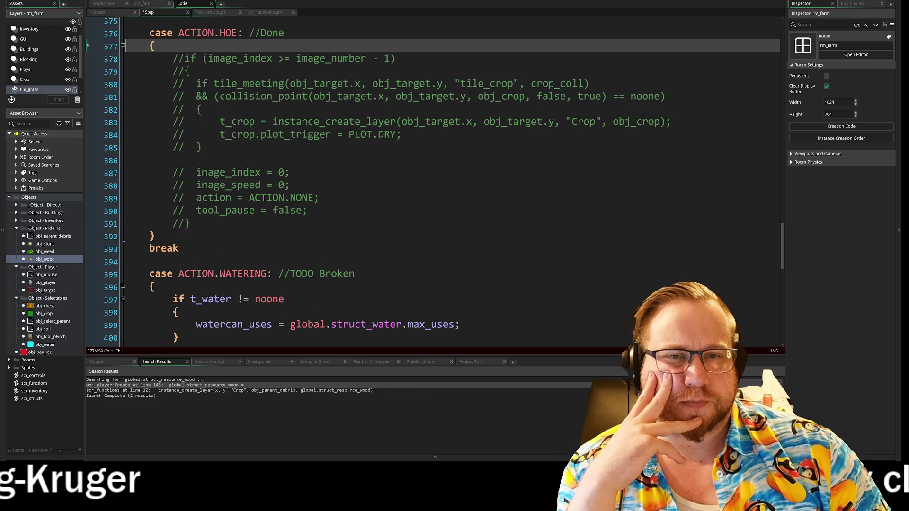
scroll(434, 181, up, 2)
drag(190, 280, 93, 112)
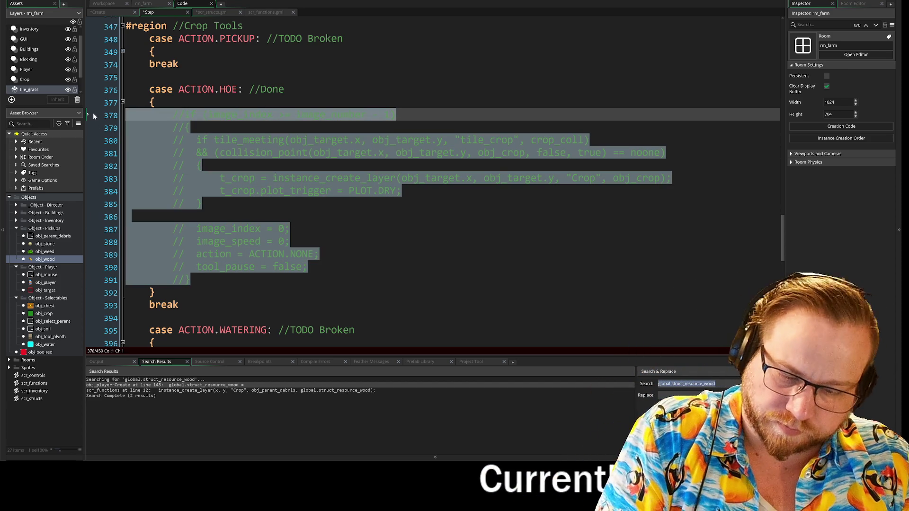
key(ctrl+shift+k)
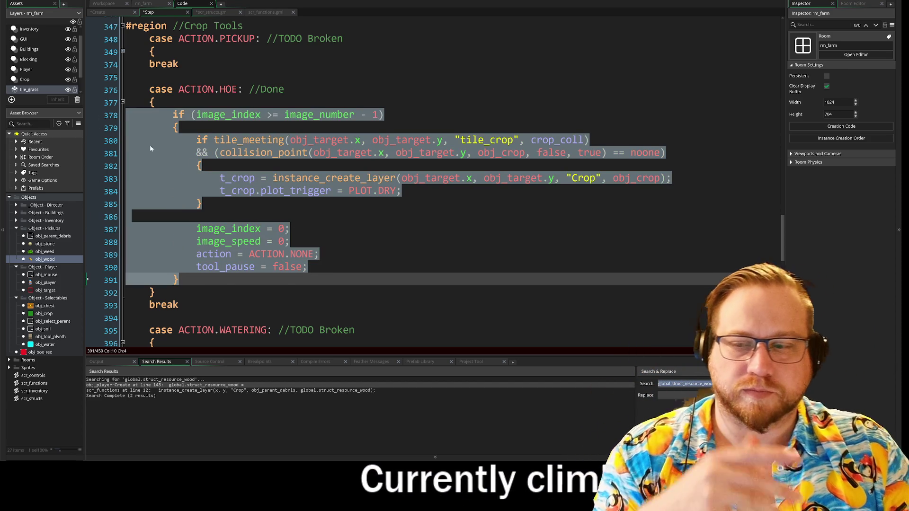
click(289, 229)
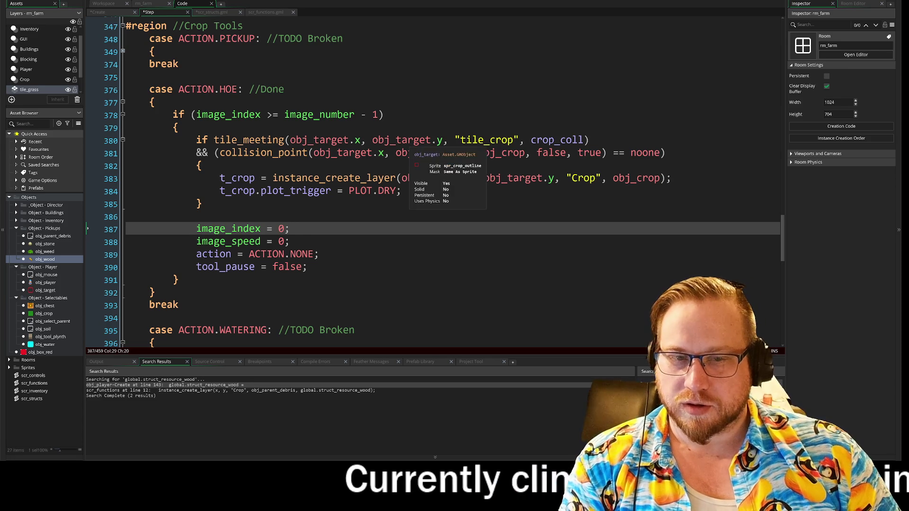
scroll(407, 152, down, 2)
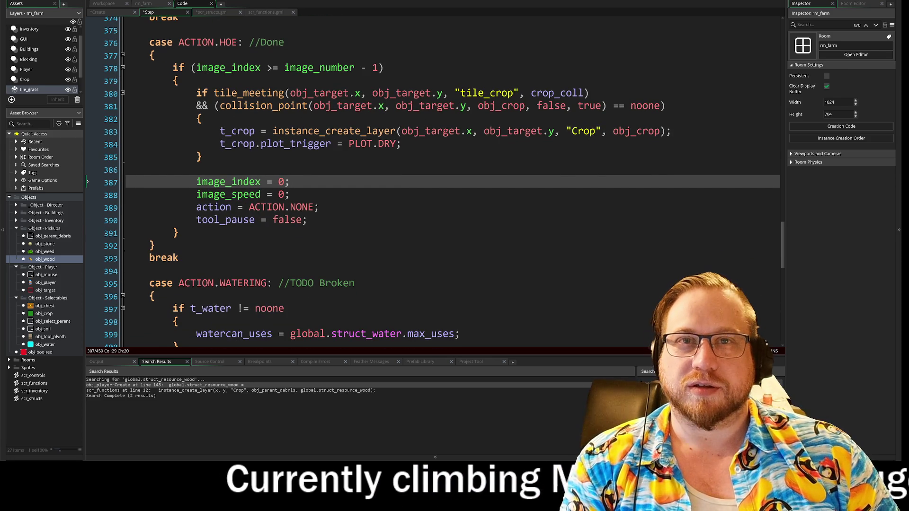
scroll(434, 182, up, 2)
scroll(433, 183, down, 5)
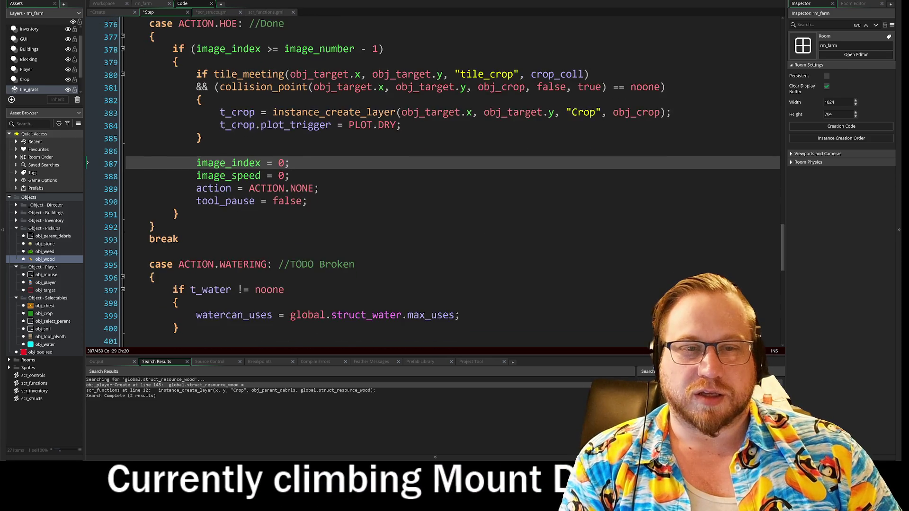
scroll(232, 161, down, 3)
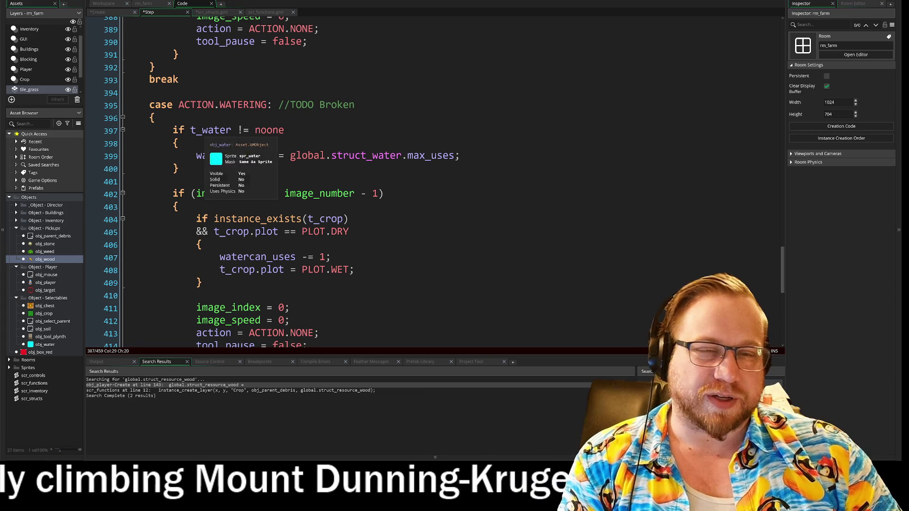
drag(154, 118, 385, 194)
click(178, 206)
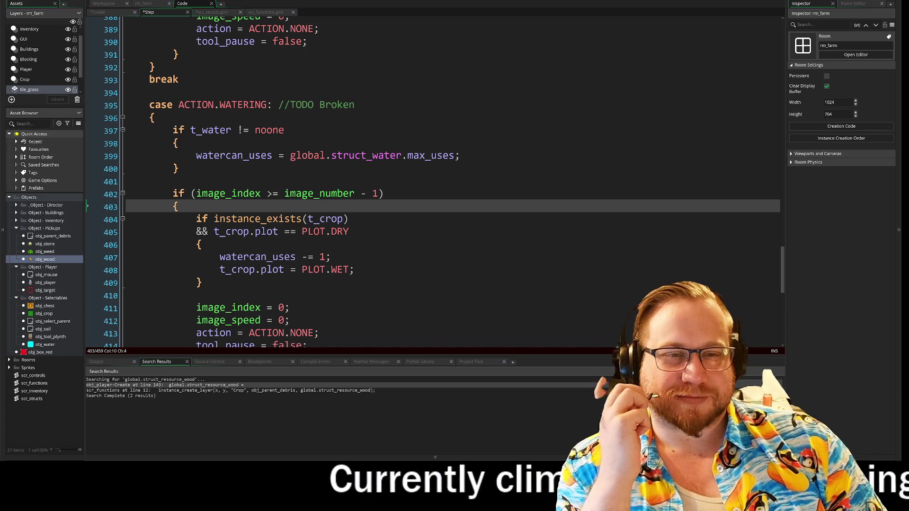
scroll(433, 182, up, 1)
scroll(433, 182, down, 8)
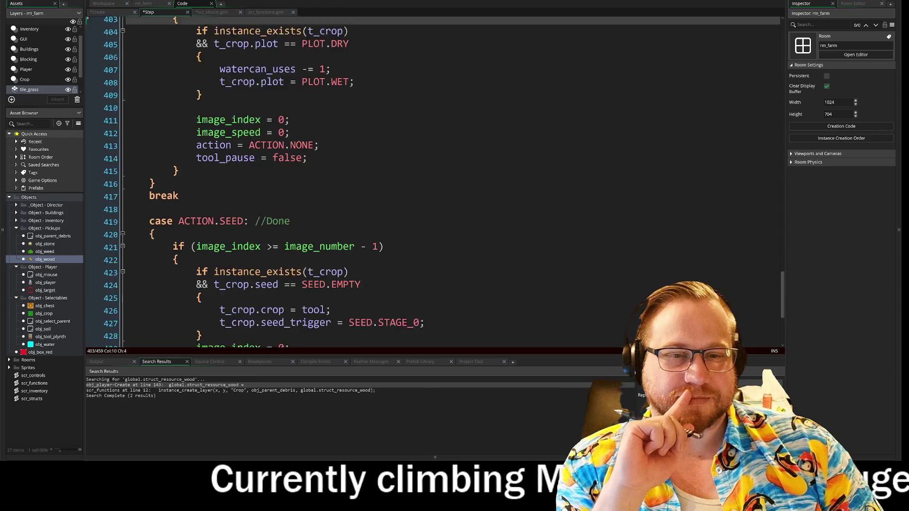
scroll(433, 181, down, 1)
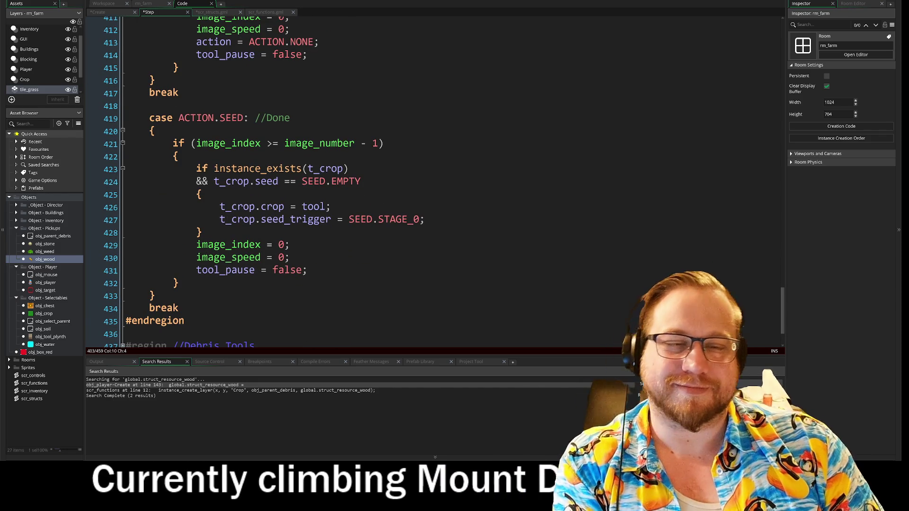
drag(179, 308, 122, 294)
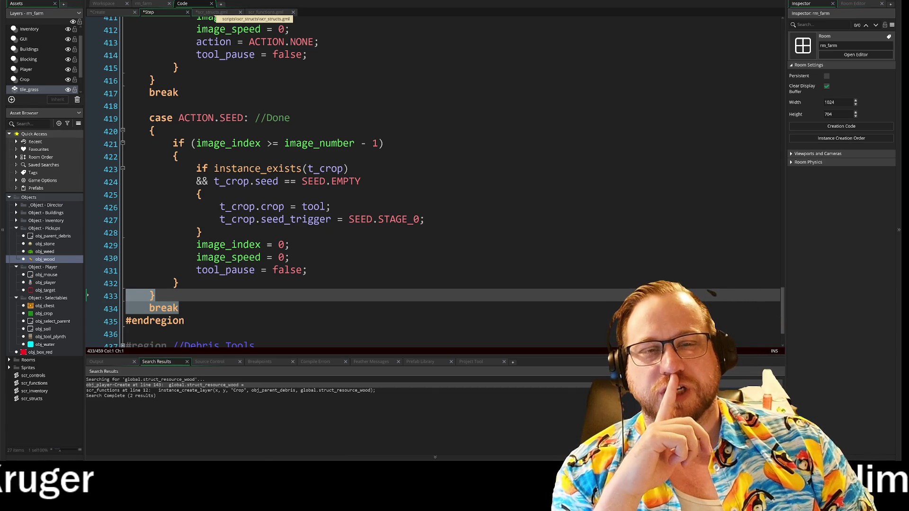
scroll(434, 182, up, 7)
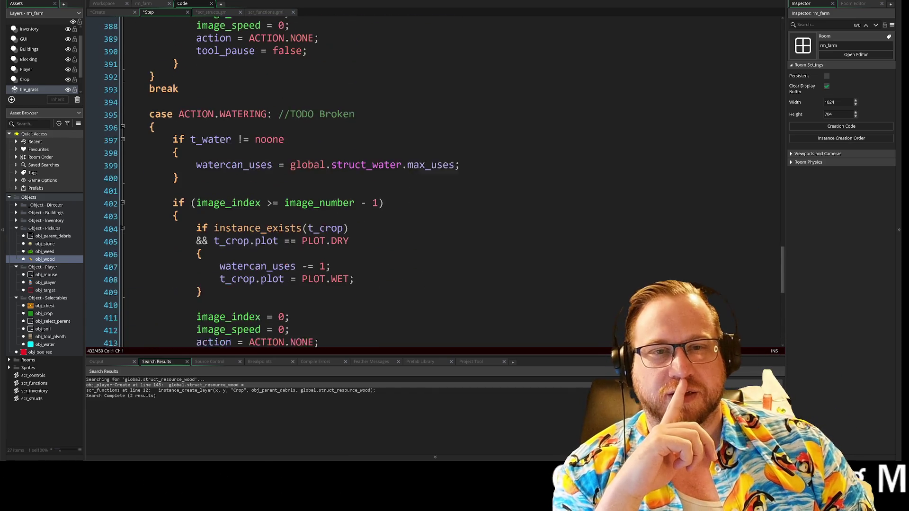
scroll(435, 182, down, 9)
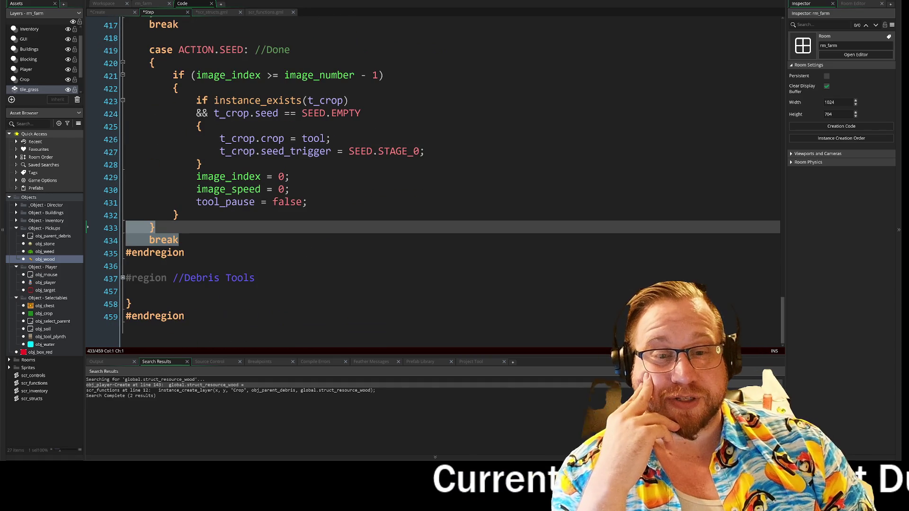
scroll(435, 181, up, 6)
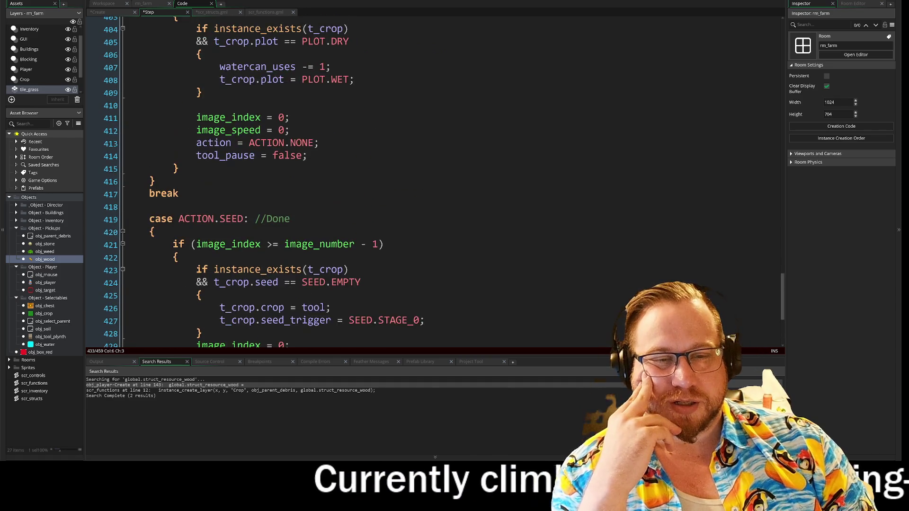
scroll(435, 182, up, 2)
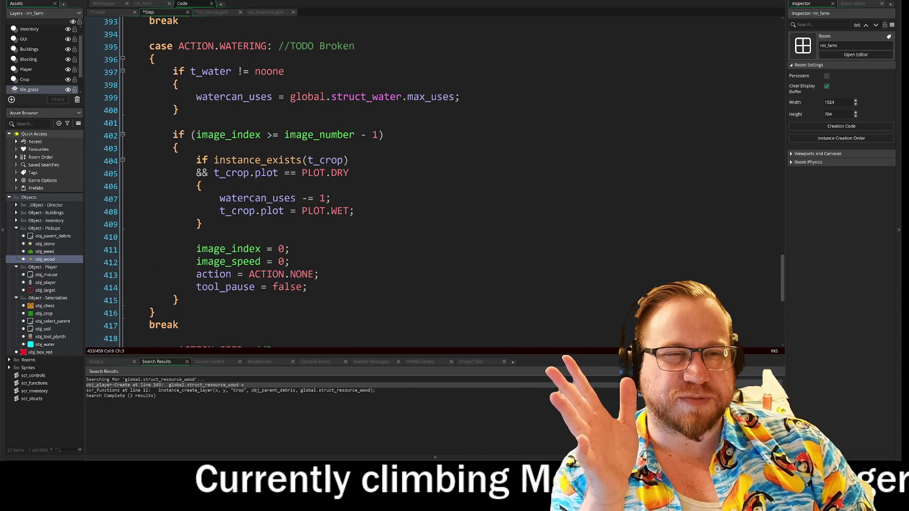
scroll(435, 182, up, 2)
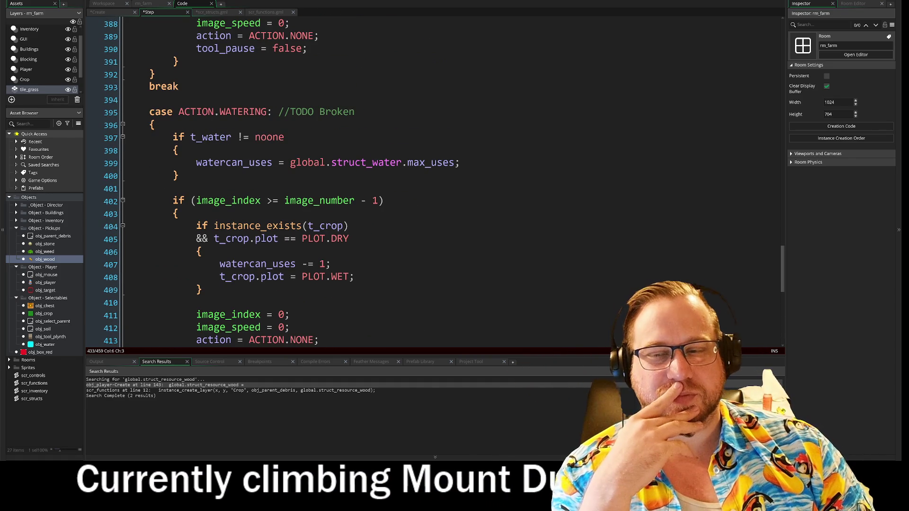
scroll(435, 182, up, 2)
scroll(435, 181, up, 2)
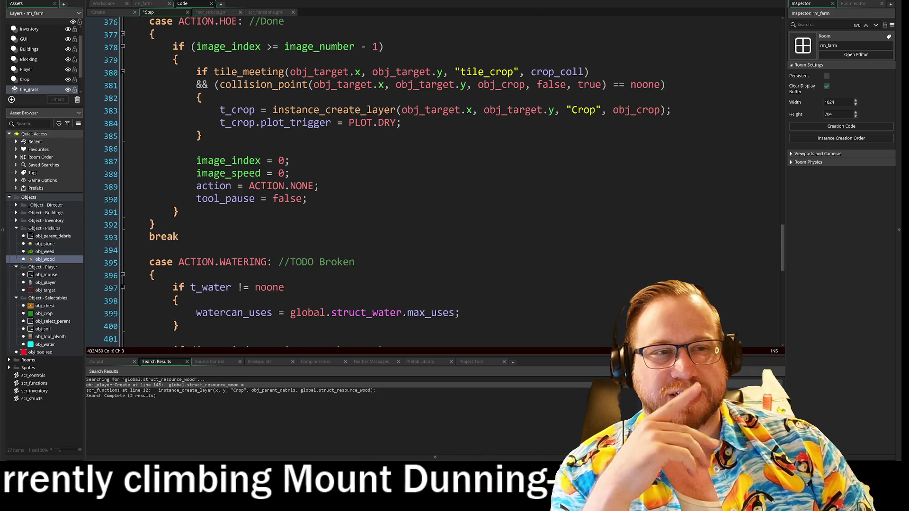
scroll(435, 182, up, 1)
scroll(435, 182, up, 2)
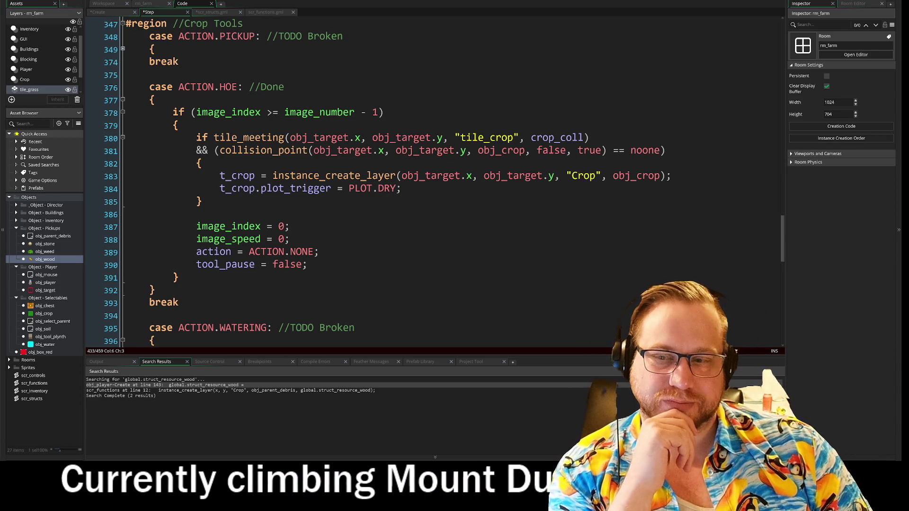
scroll(433, 184, down, 2)
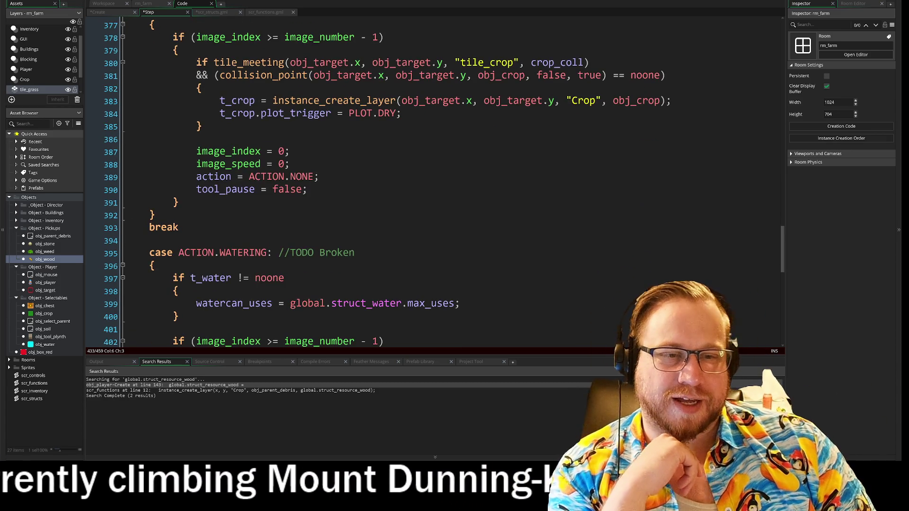
scroll(433, 184, down, 2)
scroll(434, 184, down, 3)
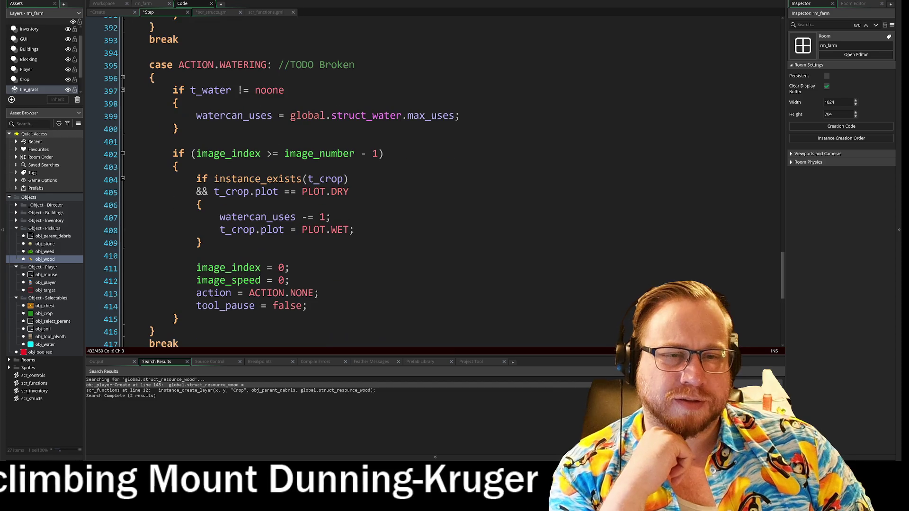
scroll(433, 185, down, 3)
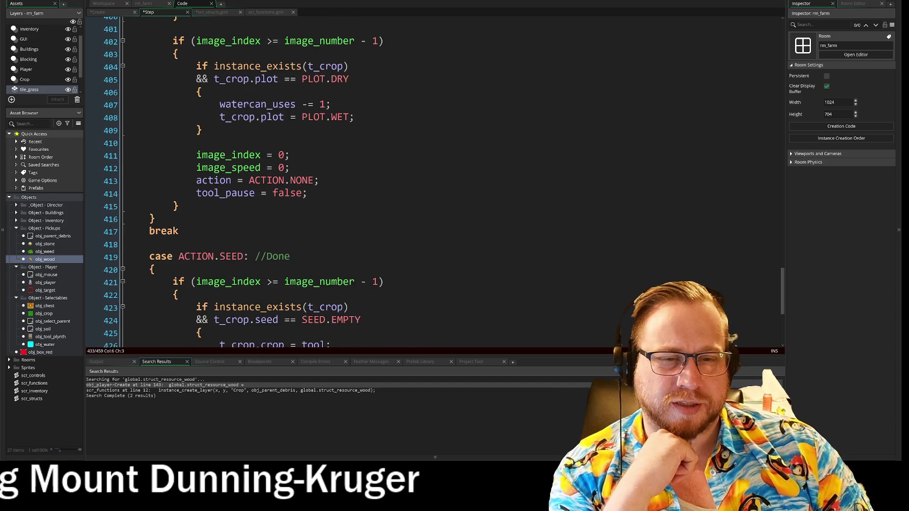
scroll(434, 185, down, 4)
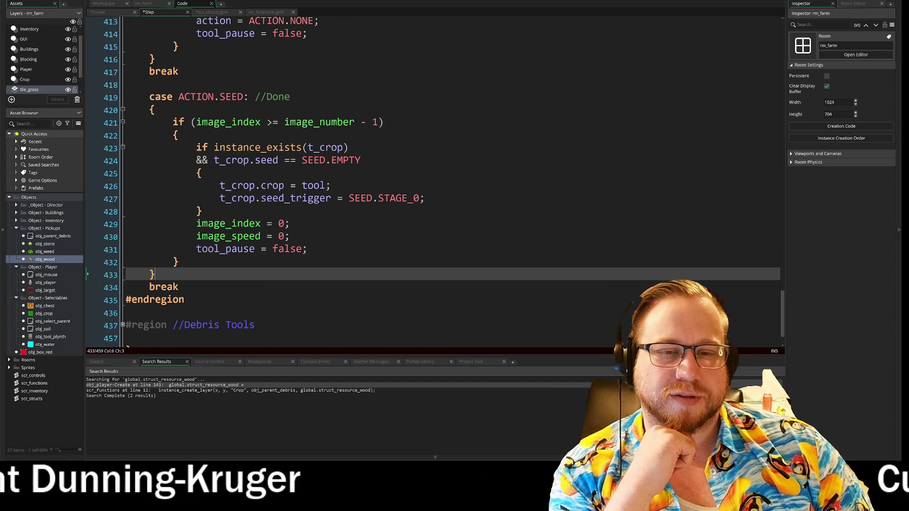
scroll(433, 185, down, 2)
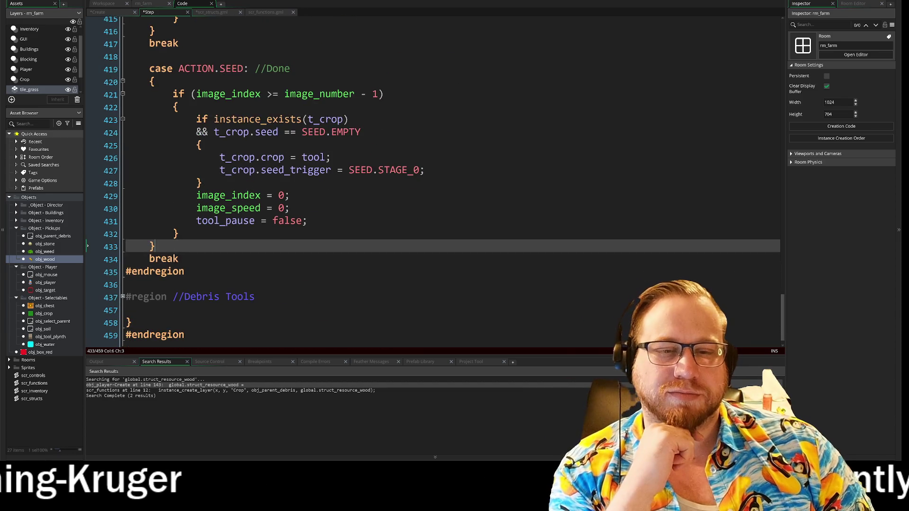
click(123, 279)
scroll(122, 281, down, 2)
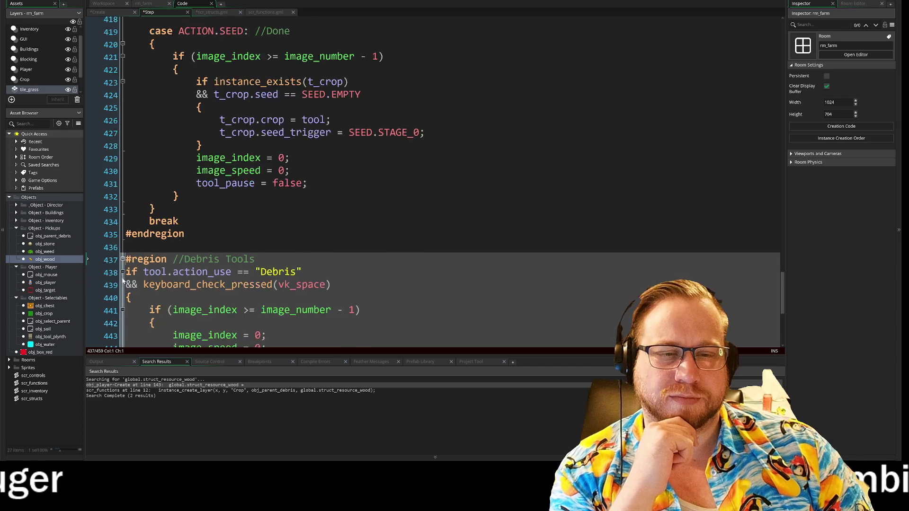
click(122, 195)
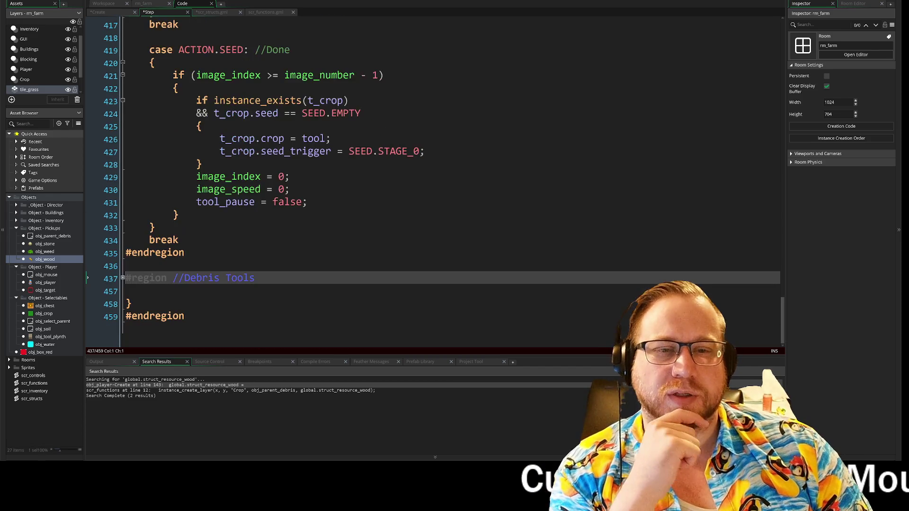
scroll(418, 299, up, 4)
scroll(419, 299, down, 2)
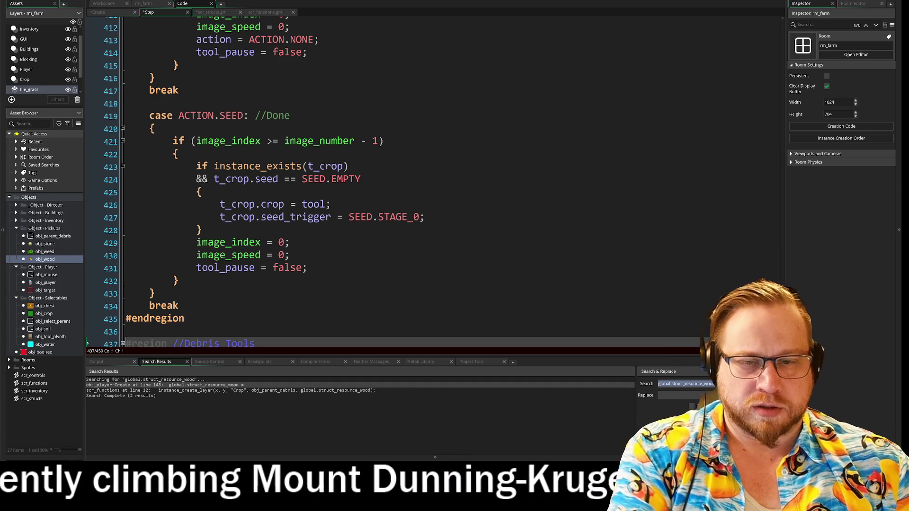
click(179, 305)
drag(179, 306, 122, 293)
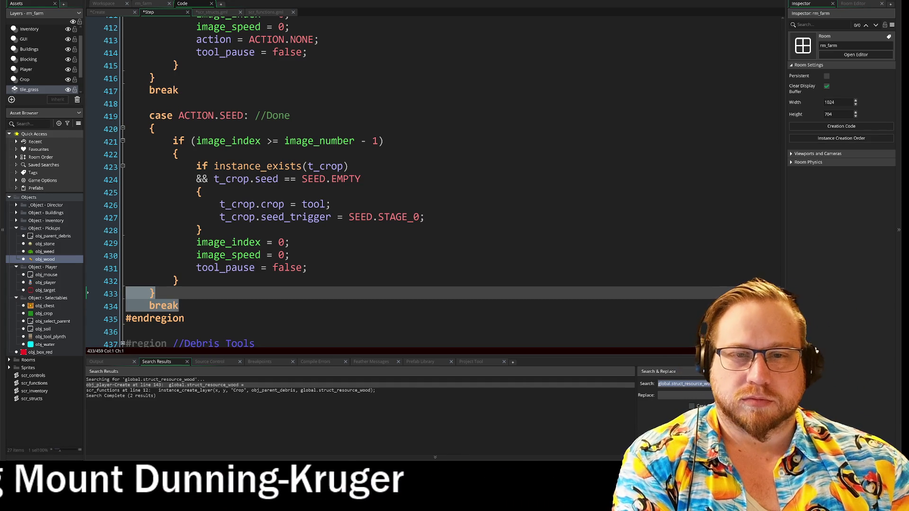
- Delete the Seed case's extra closing brace, break and leftover empty line 433
key(BackSpace)
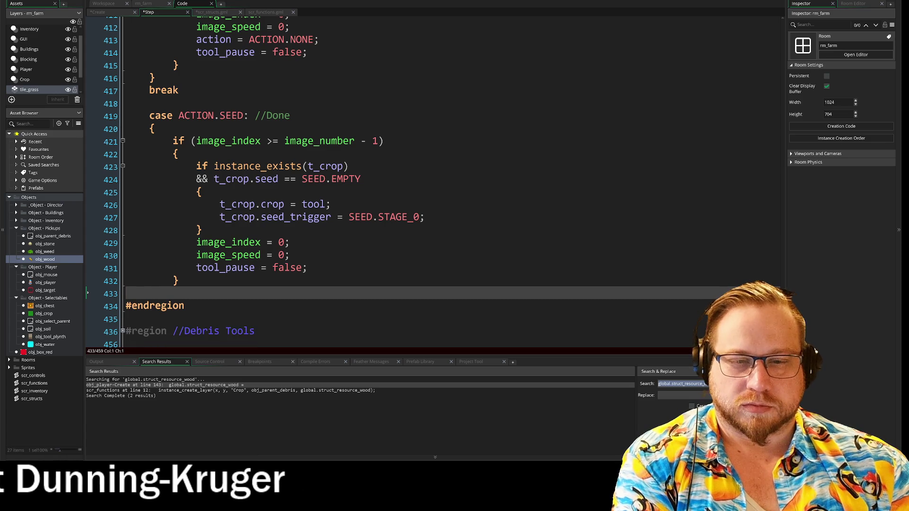
key(BackSpace)
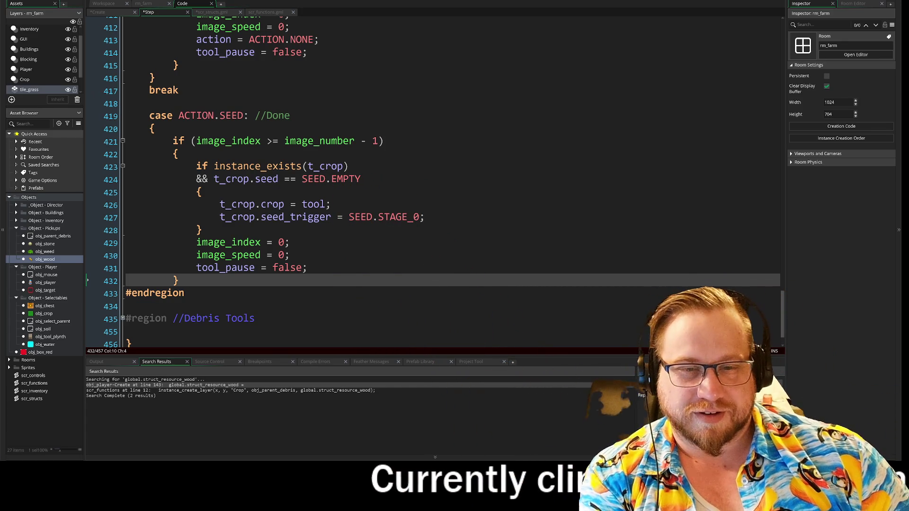
- Delete the case ACTION.SEED header and brace, then fix the closing braces around the Seed block
mouse_move(156, 129)
mouse_down()
mouse_move(128, 117)
mouse_move(155, 129)
mouse_up()
click(148, 132)
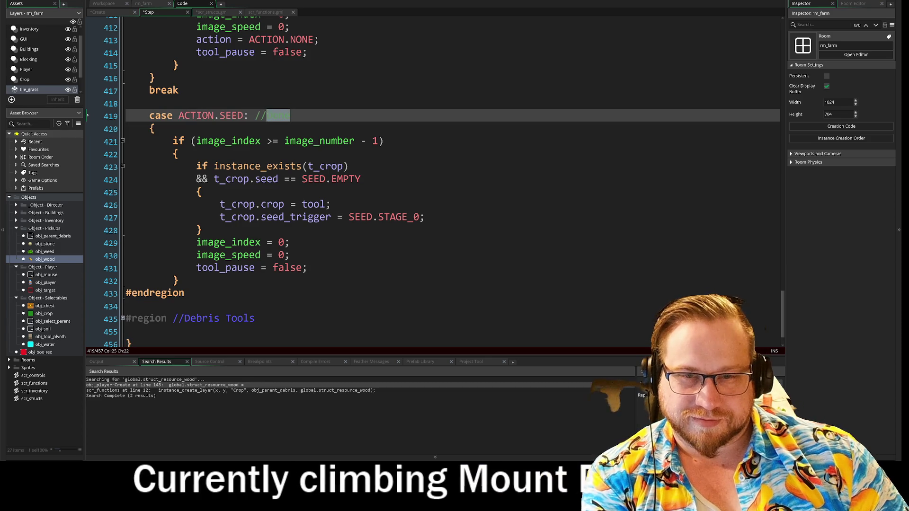
key(Delete)
drag(180, 269, 126, 269)
key(Delete)
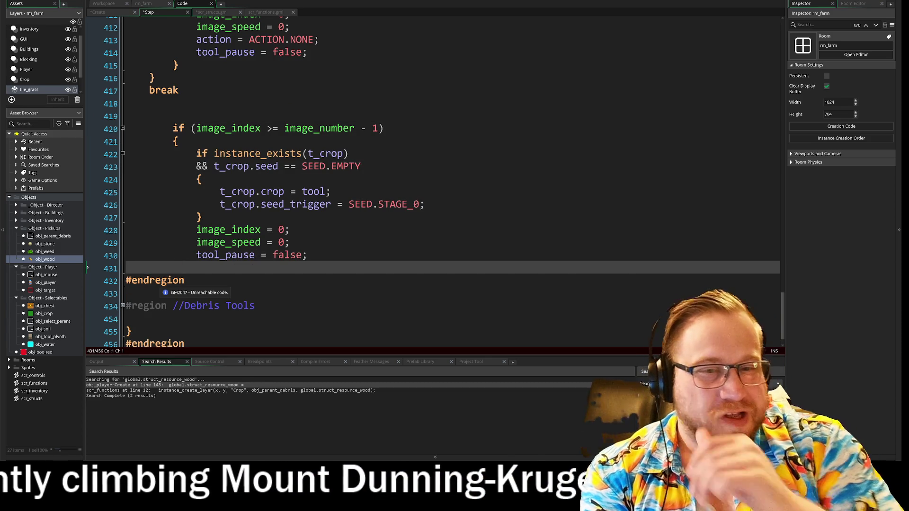
text(})
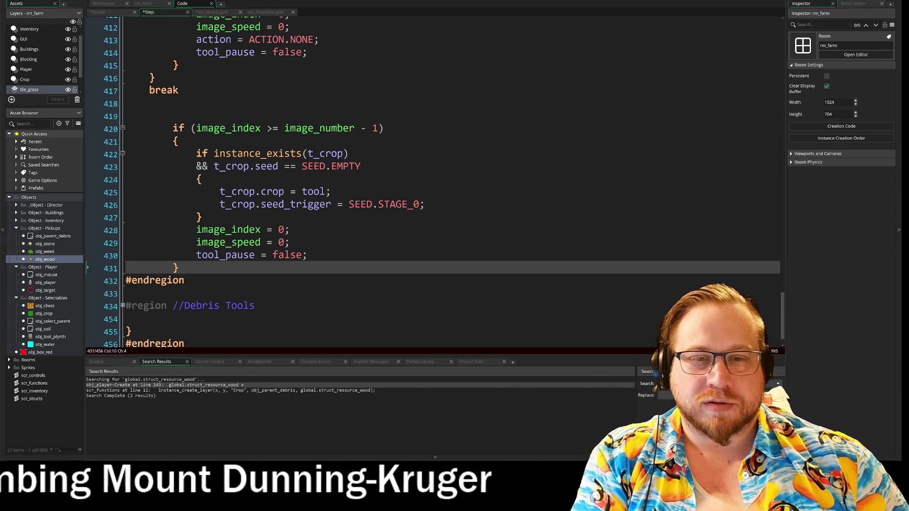
scroll(199, 246, up, 2)
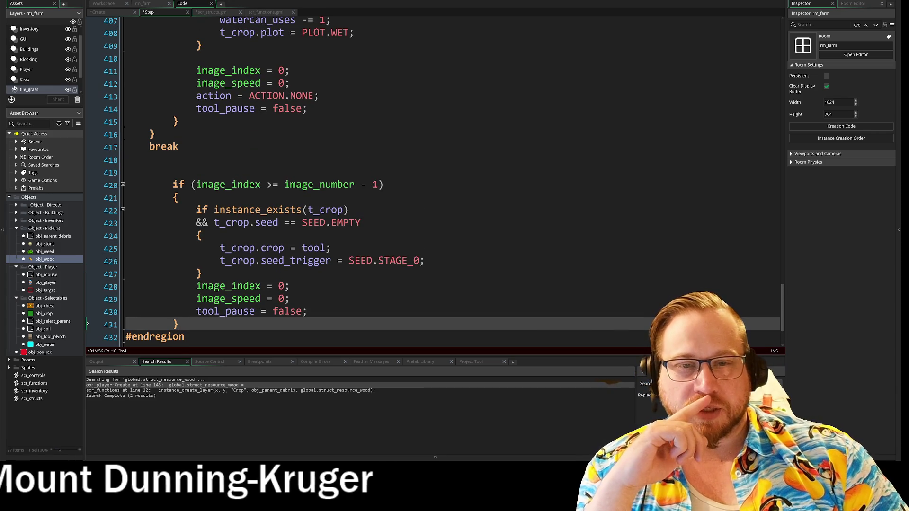
scroll(426, 180, up, 2)
scroll(426, 180, down, 5)
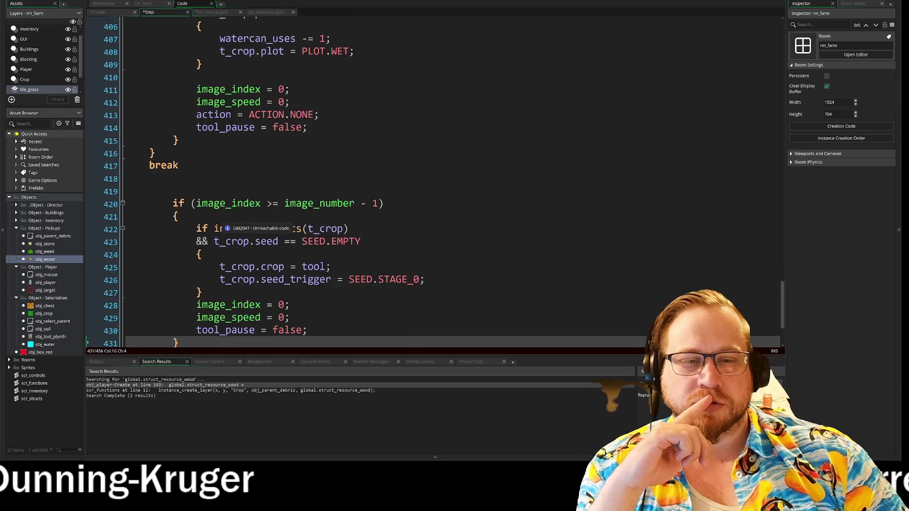
click(201, 198)
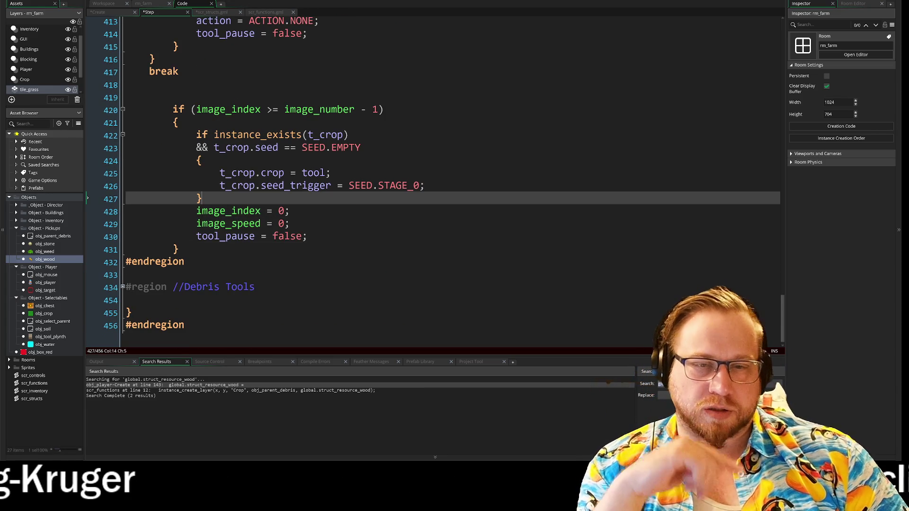
key(Return)
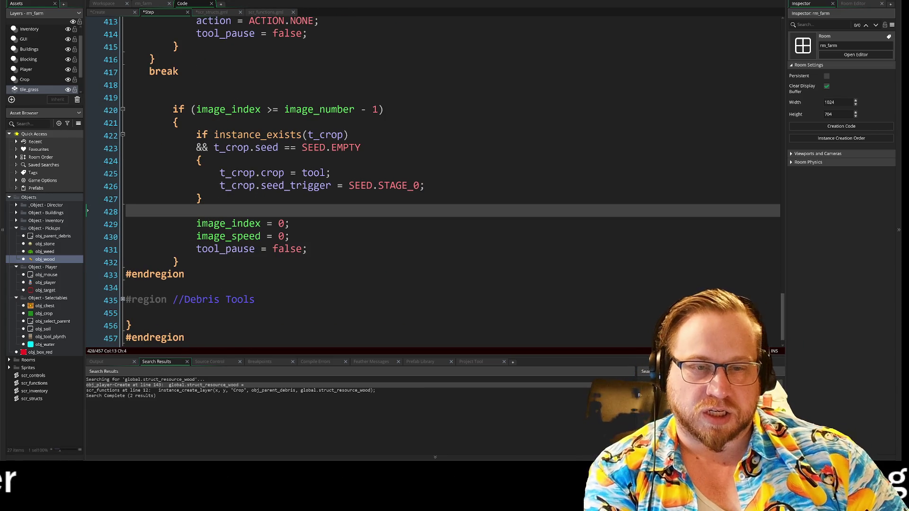
- Cut the watering block's four reset lines and delete its closing brace, break and extra empty line
scroll(426, 180, up, 3)
mouse_move(308, 146)
mouse_down()
mouse_move(235, 146)
mouse_move(144, 106)
mouse_up()
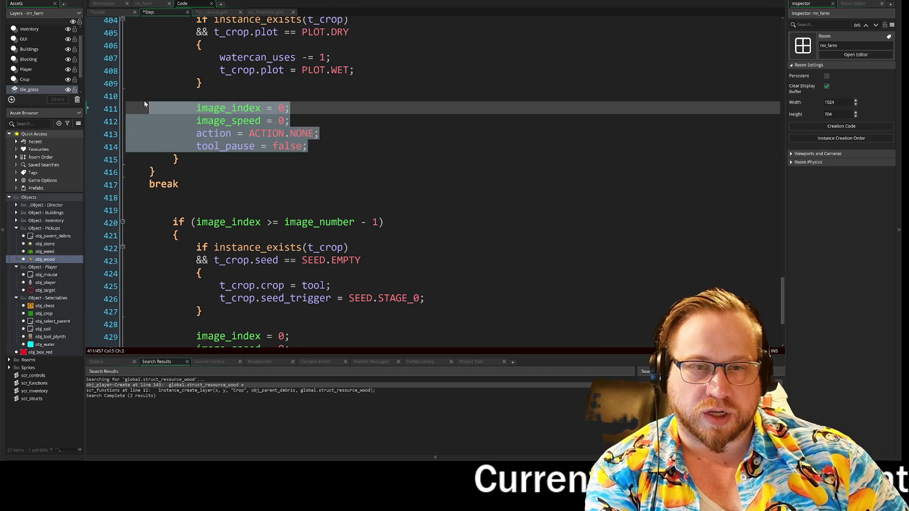
key(ctrl+x)
drag(179, 146, 138, 136)
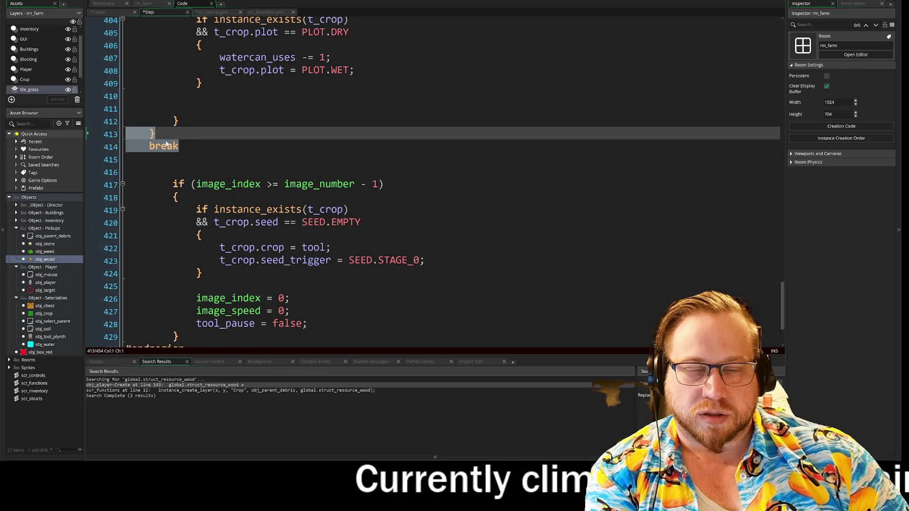
key(Delete)
scroll(142, 137, up, 2)
scroll(426, 180, up, 2)
click(199, 268)
key(BackSpace)
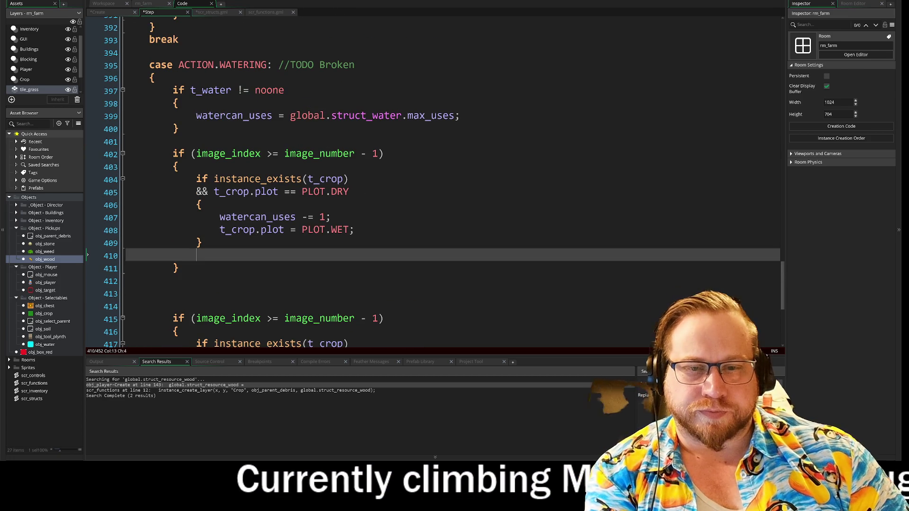
- Delete empty line 410 and the case ACTION.WATERING header with its opening brace
key(BackSpace)
key(BackSpace)
key(BackSpace)
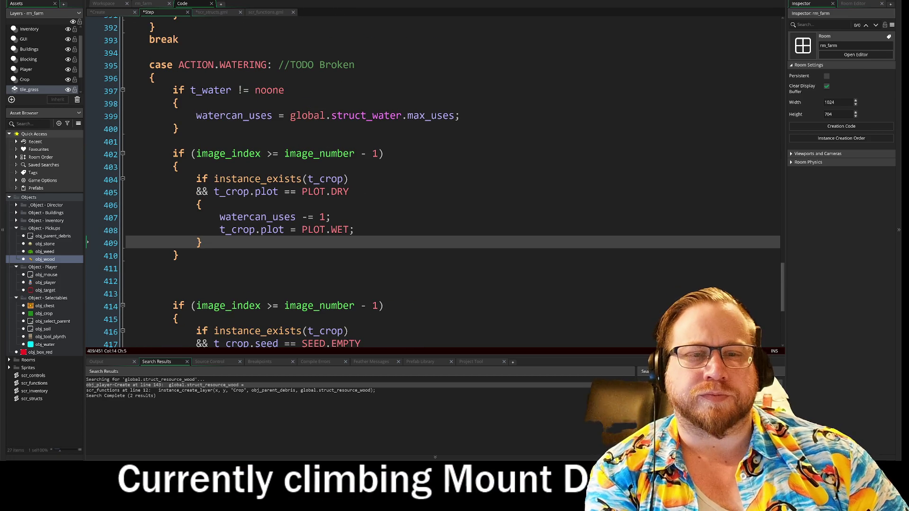
scroll(156, 142, up, 2)
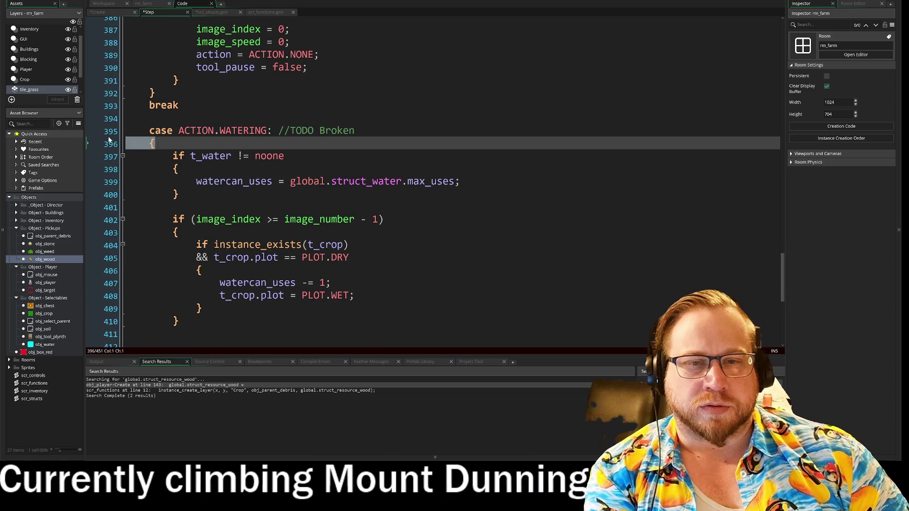
drag(156, 143, 111, 128)
key(BackSpace)
- Delete the case ACTION.HOE header and its opening brace, then bring up scr_structs
scroll(112, 128, down, 4)
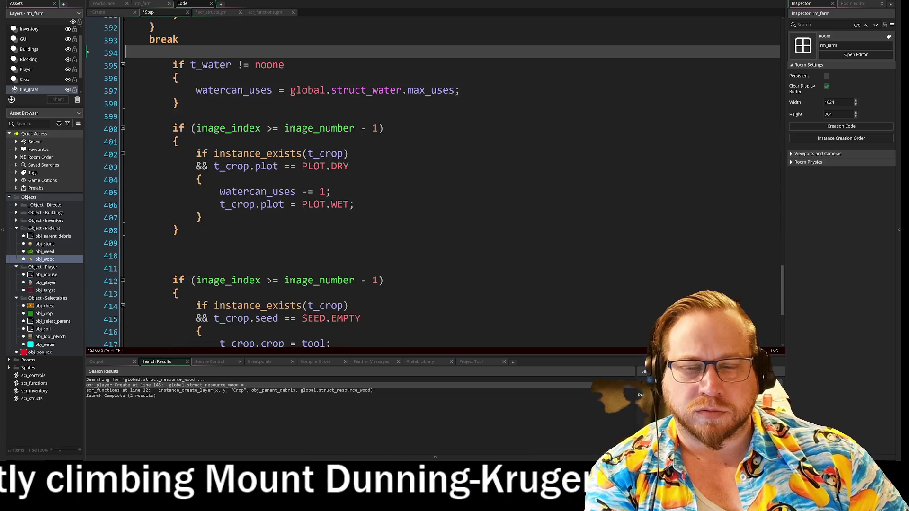
scroll(176, 187, up, 3)
scroll(175, 187, down, 1)
scroll(175, 189, down, 2)
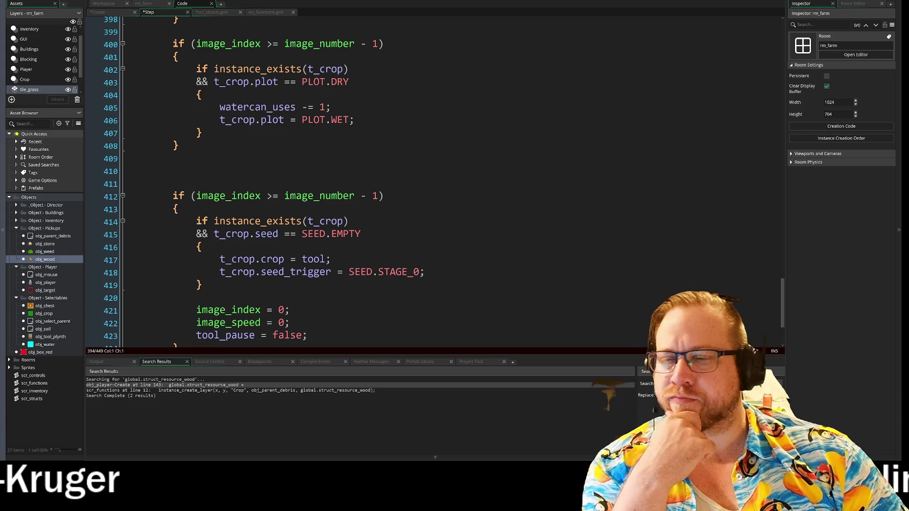
scroll(412, 218, up, 8)
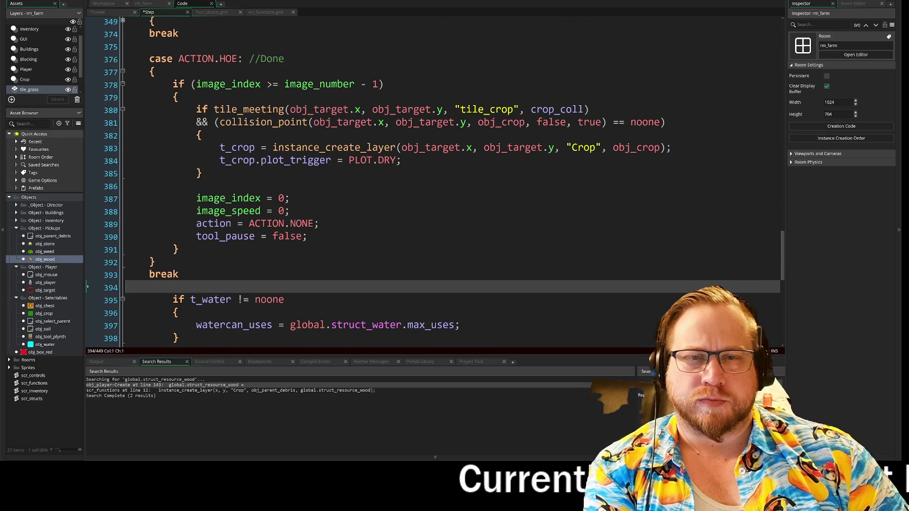
scroll(374, 182, up, 2)
drag(155, 138, 130, 124)
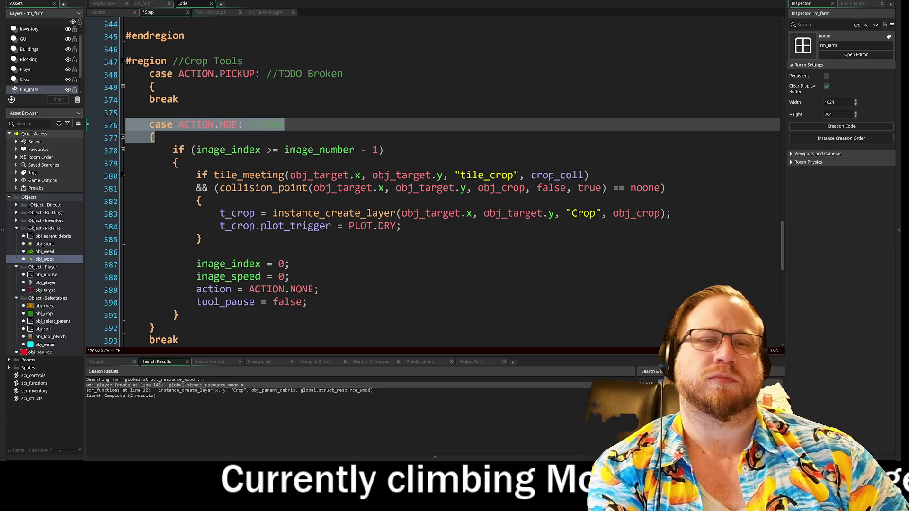
mouse_move(319, 151)
key(BackSpace)
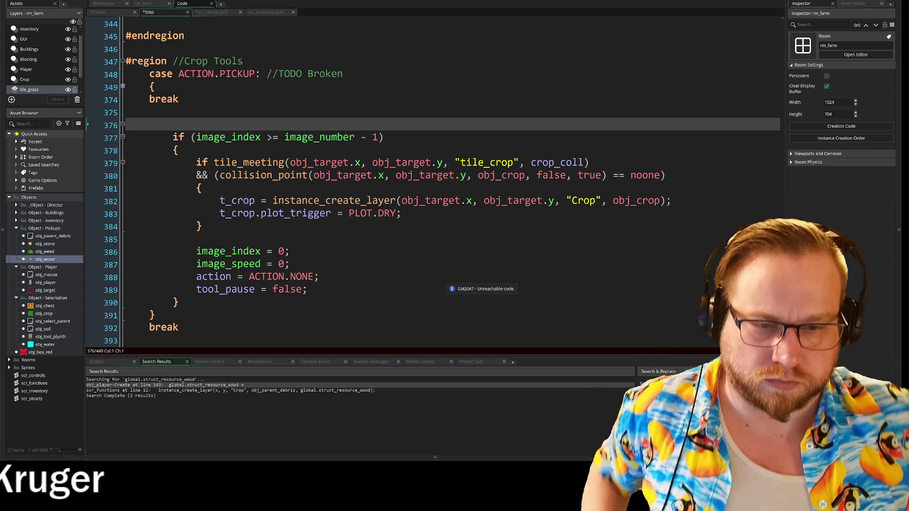
click(217, 14)
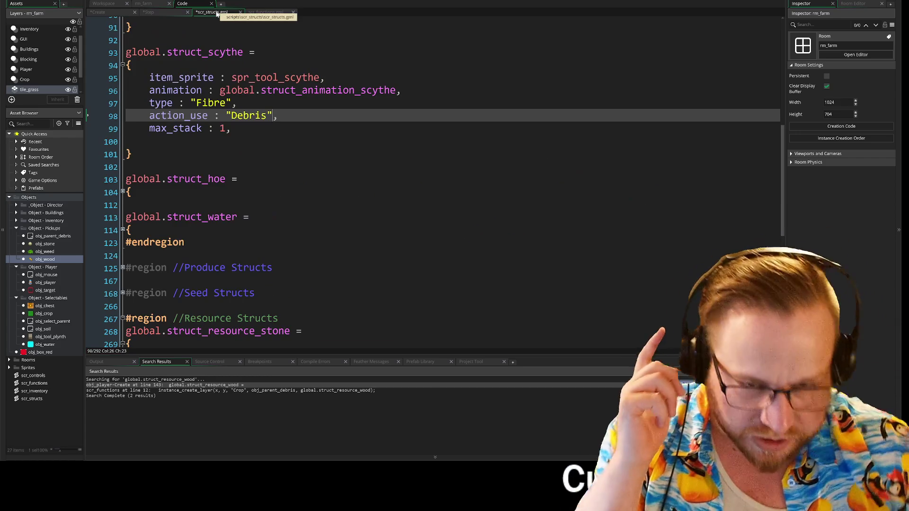
- In struct_hoe, replace the action_use value ACTION.HOE with "Soil"
click(123, 192)
scroll(122, 195, down, 2)
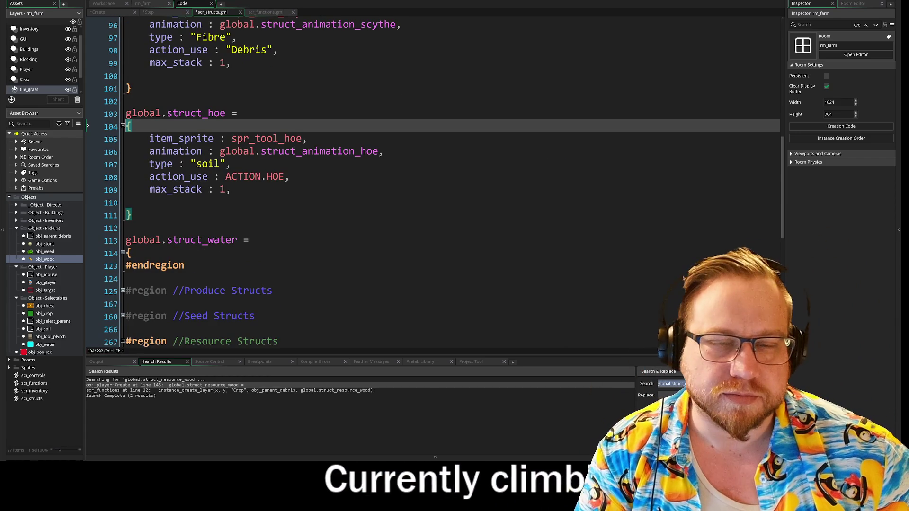
drag(226, 177, 281, 181)
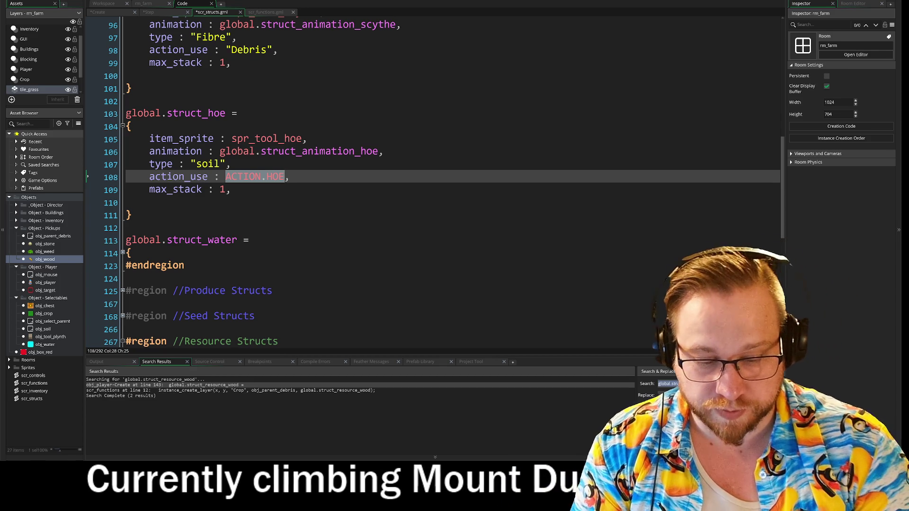
text(")
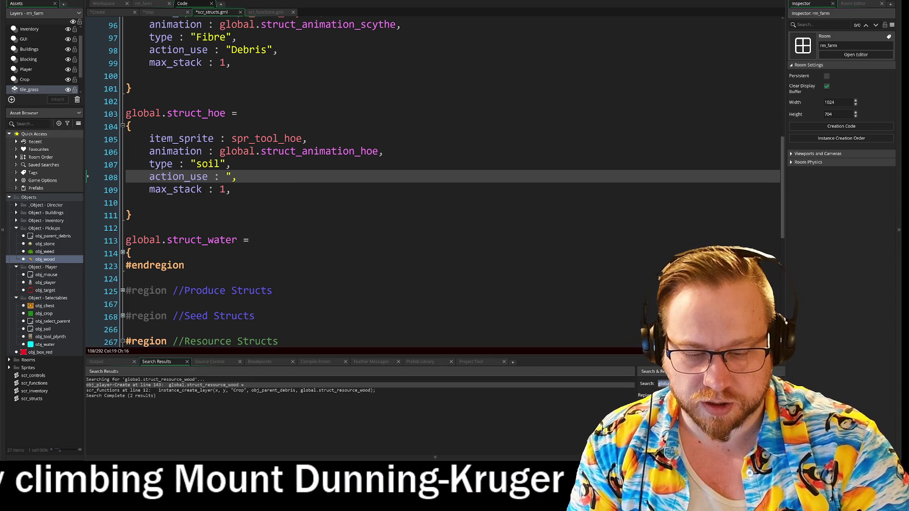
text(Soi)
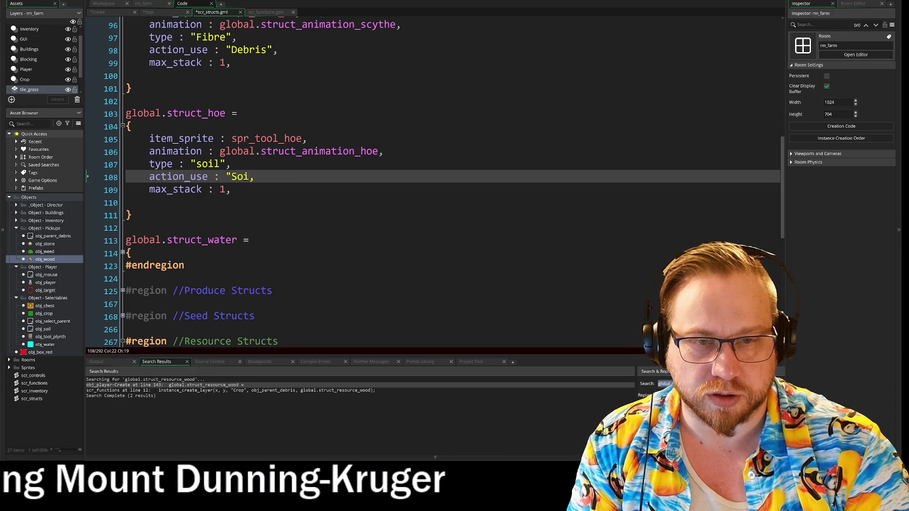
text(l)
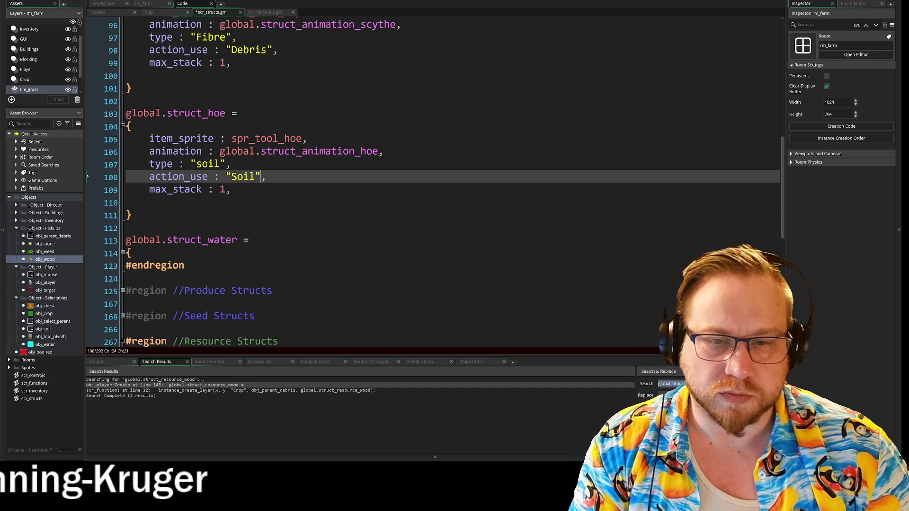
- Expand struct_water and go over the water and hoe type values
click(126, 254)
scroll(189, 213, down, 2)
click(225, 238)
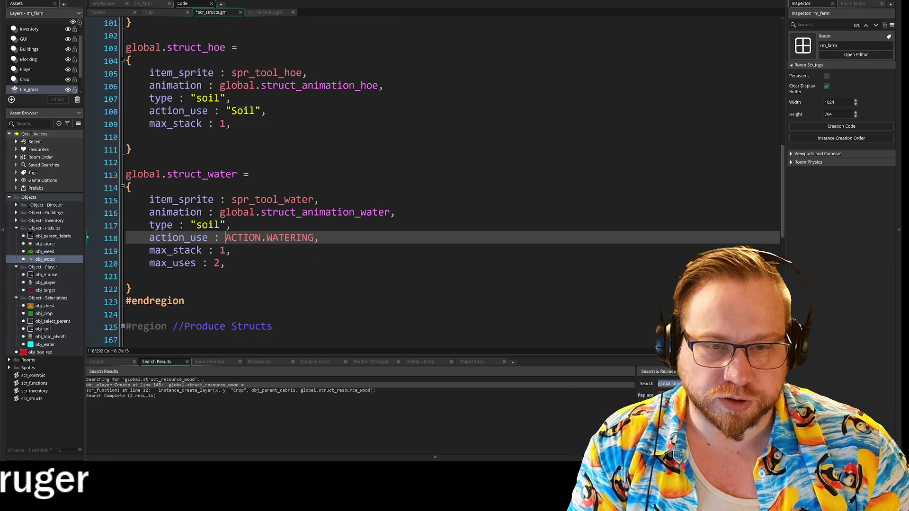
click(196, 225)
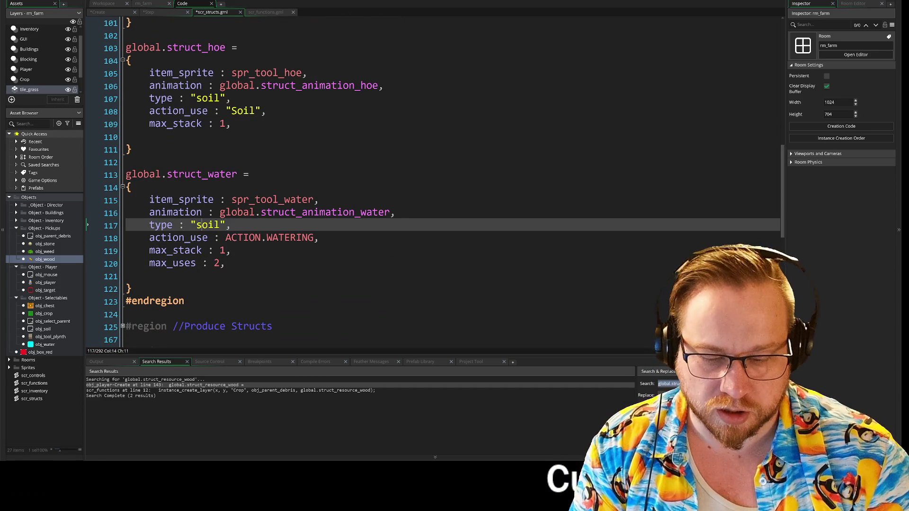
text(S)
click(197, 98)
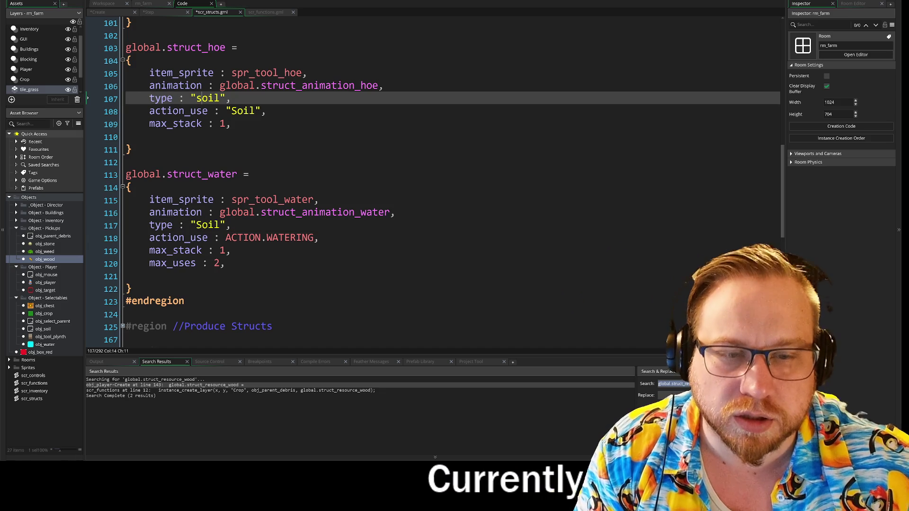
text(S)
click(232, 123)
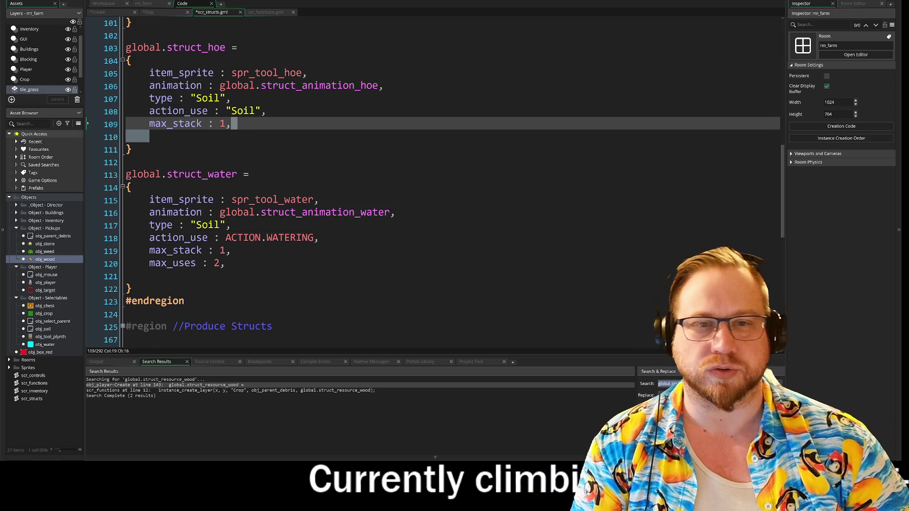
click(126, 162)
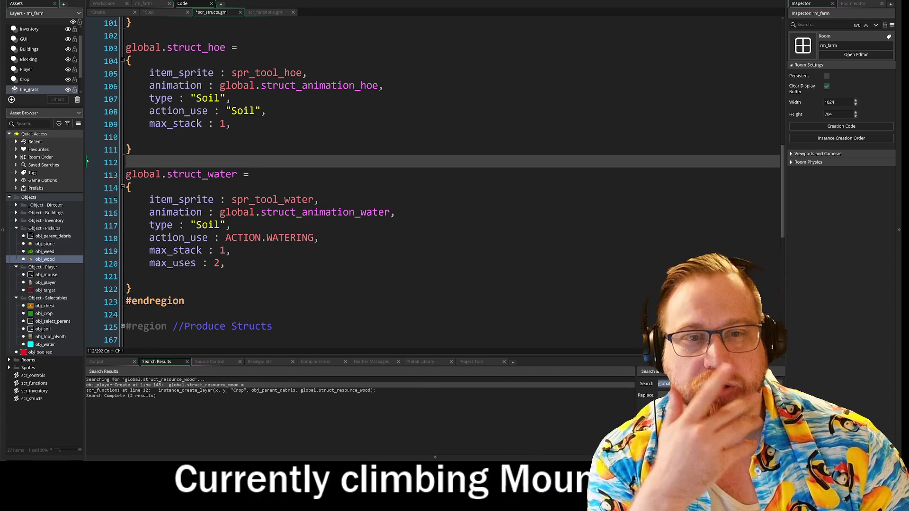
- Change the hoe's action_use to "Till" and replace ACTION.WATERING with "Water"
click(232, 110)
double_click(243, 110)
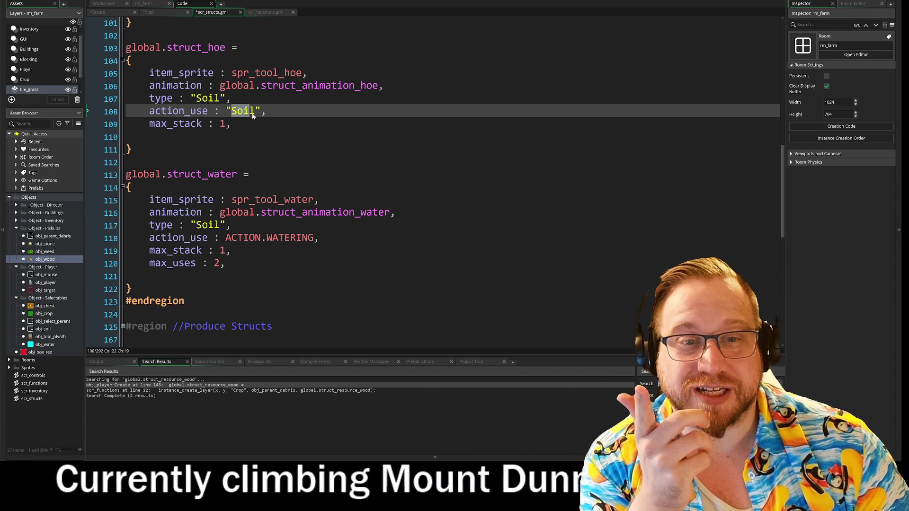
text(Till)
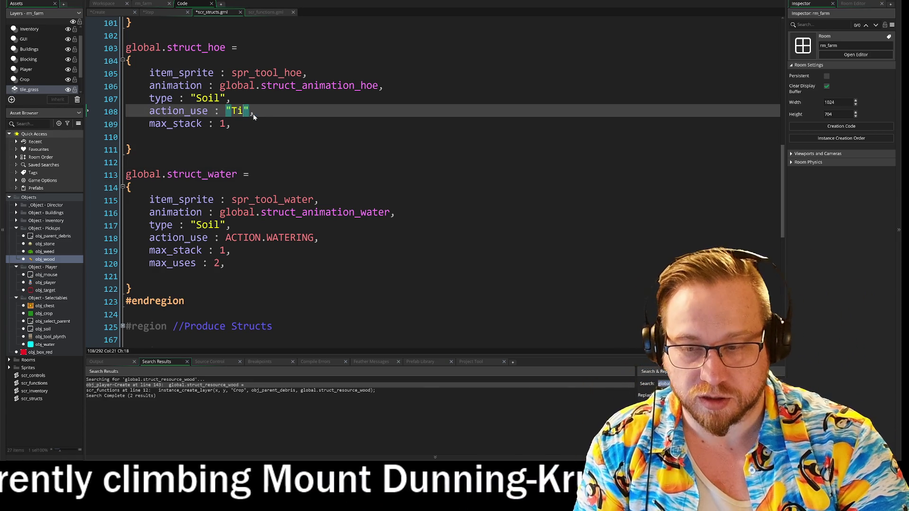
drag(226, 237, 314, 238)
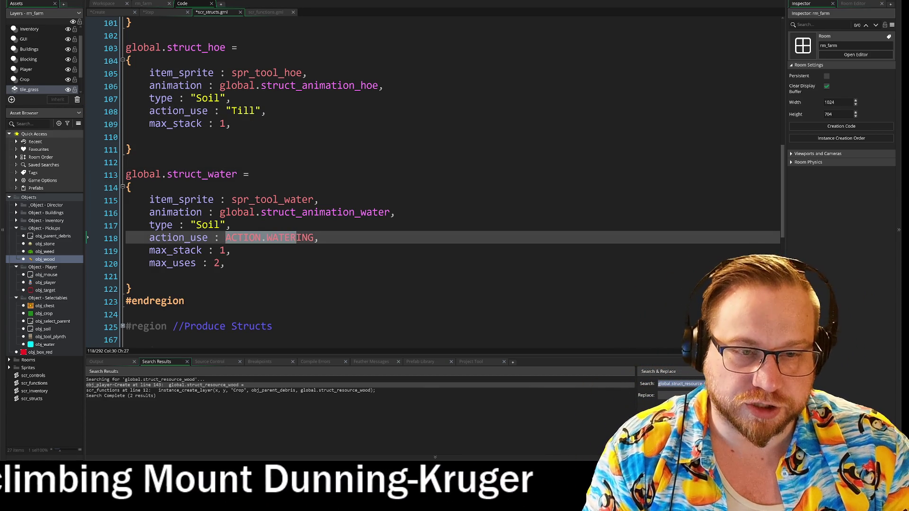
text("Water)
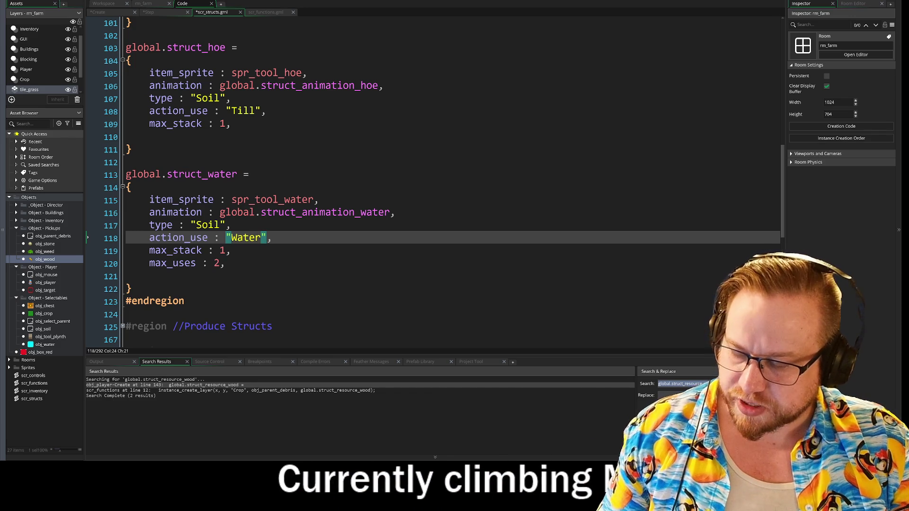
- Change the scythe's action_use from "Debris" to "Cut"
scroll(427, 190, up, 3)
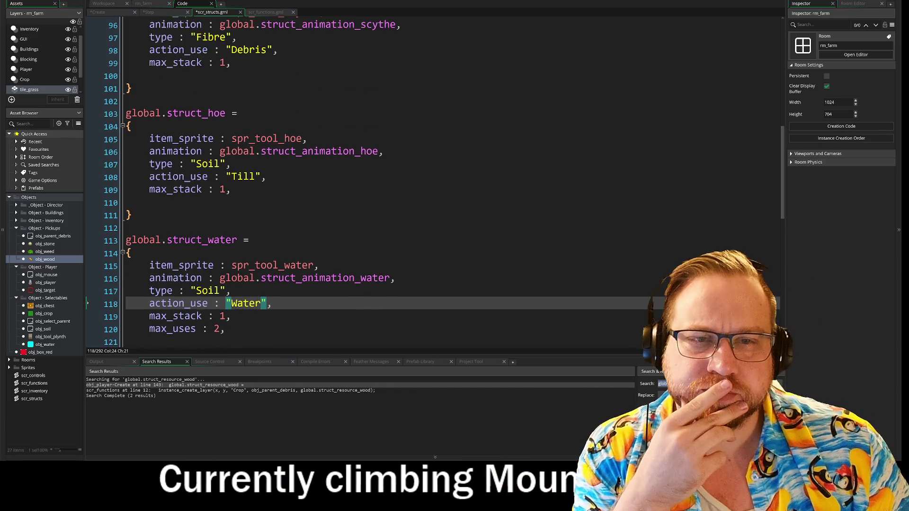
scroll(426, 189, up, 1)
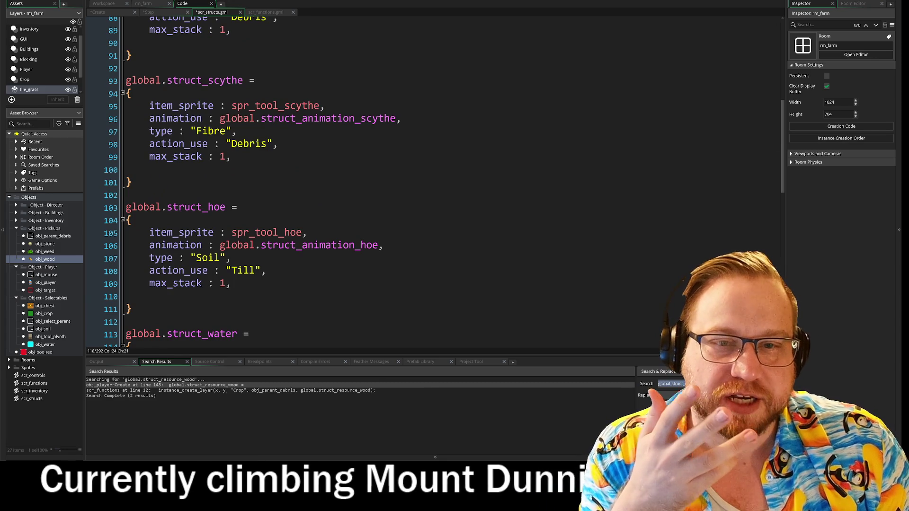
double_click(264, 144)
text(Cut)
key(Down)
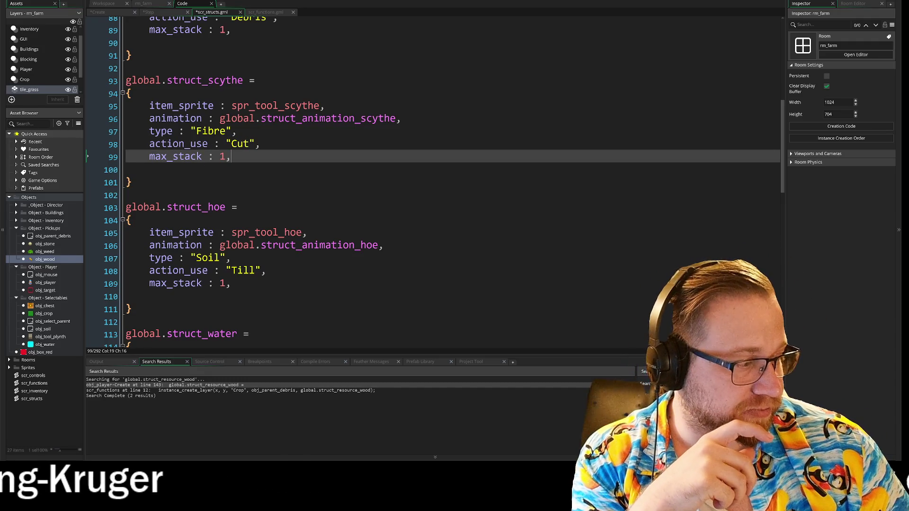
scroll(434, 182, up, 4)
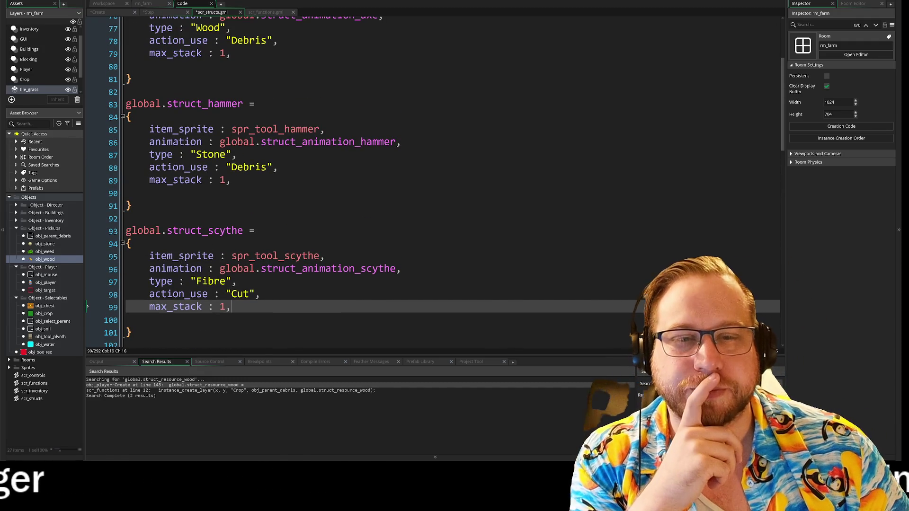
scroll(433, 182, up, 2)
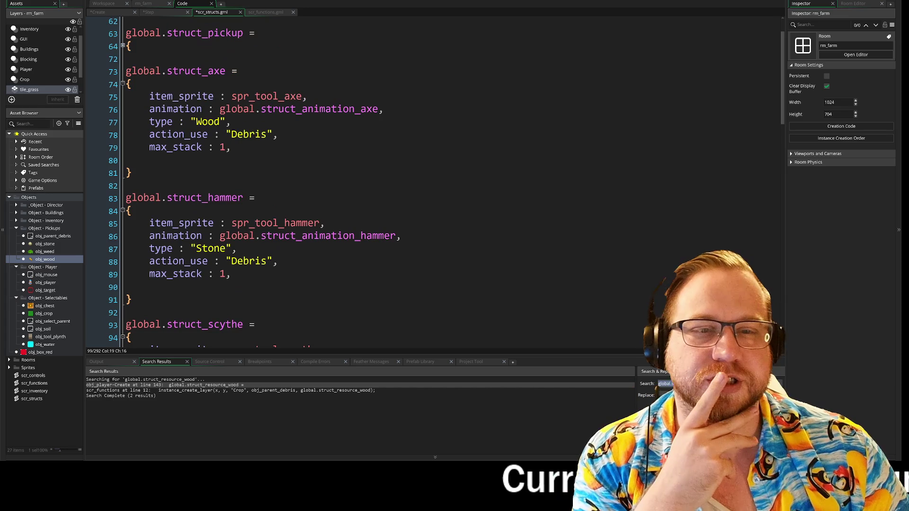
- In struct_pickup, capitalise type to "Use" and replace ACTION.PICKUP with a "Pickup" string
scroll(99, 159, up, 1)
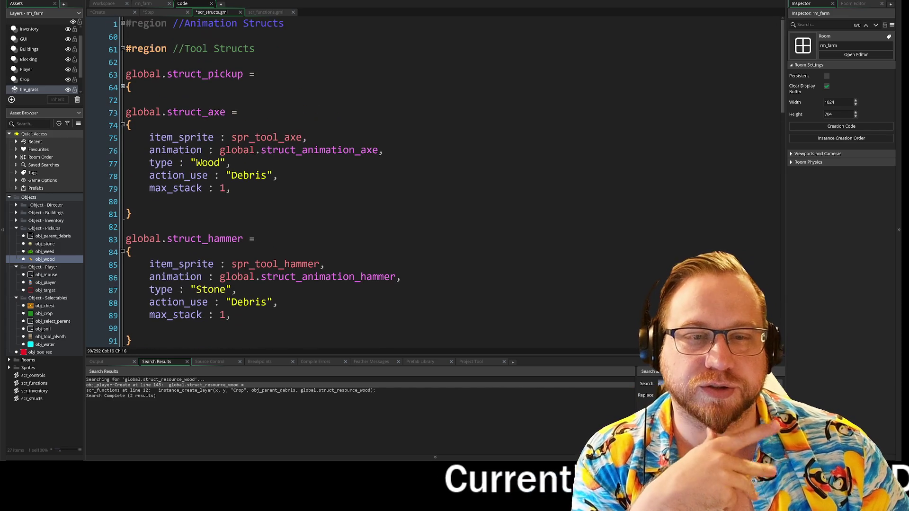
click(123, 88)
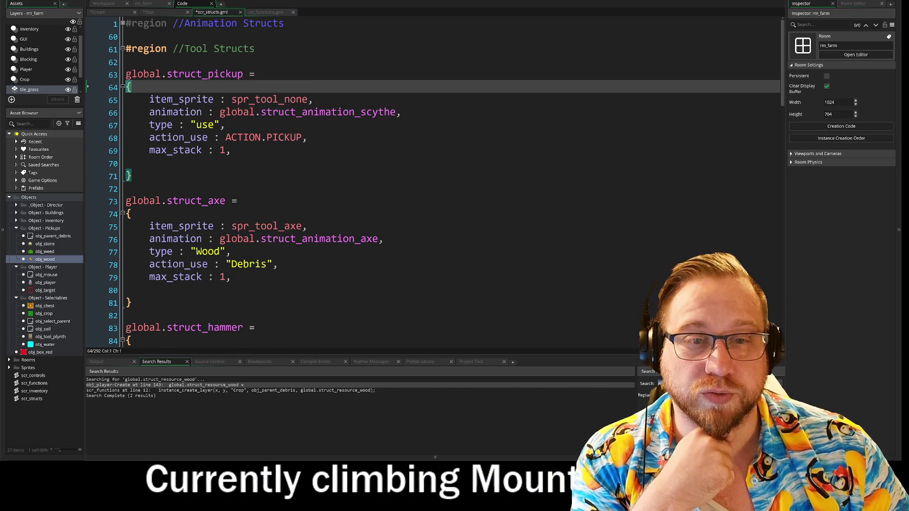
click(202, 125)
key(BackSpace)
text(U)
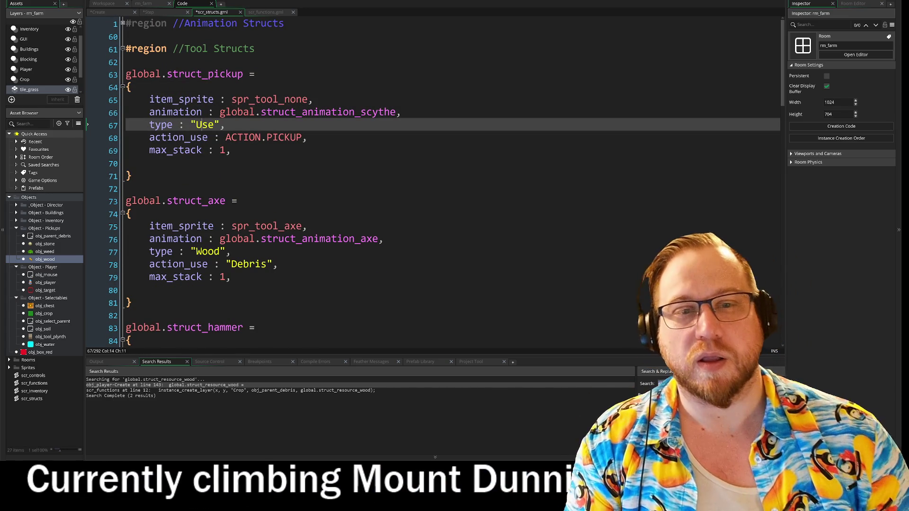
drag(226, 137, 303, 139)
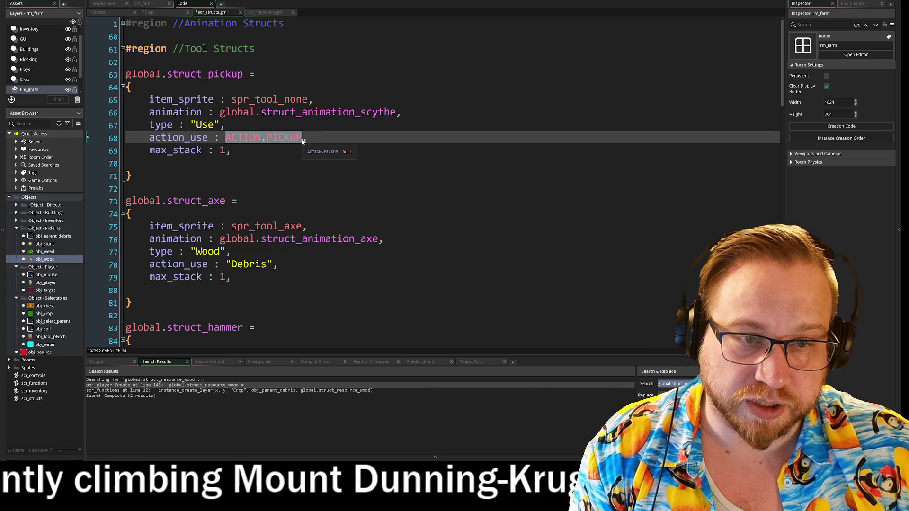
text("")
key(Left)
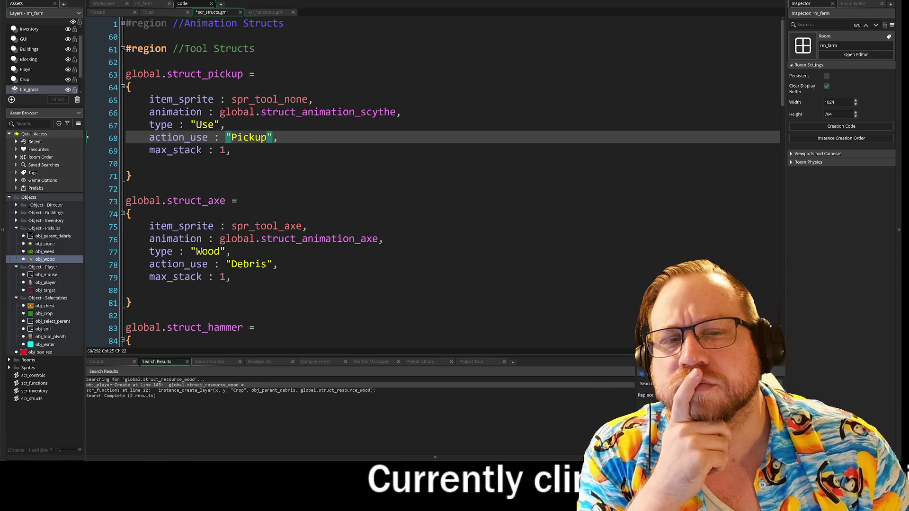
click(230, 150)
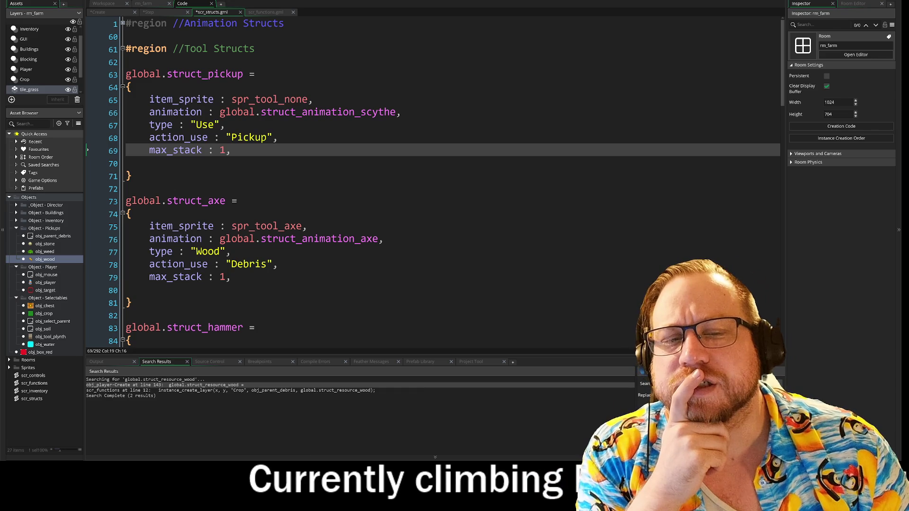
scroll(445, 189, down, 10)
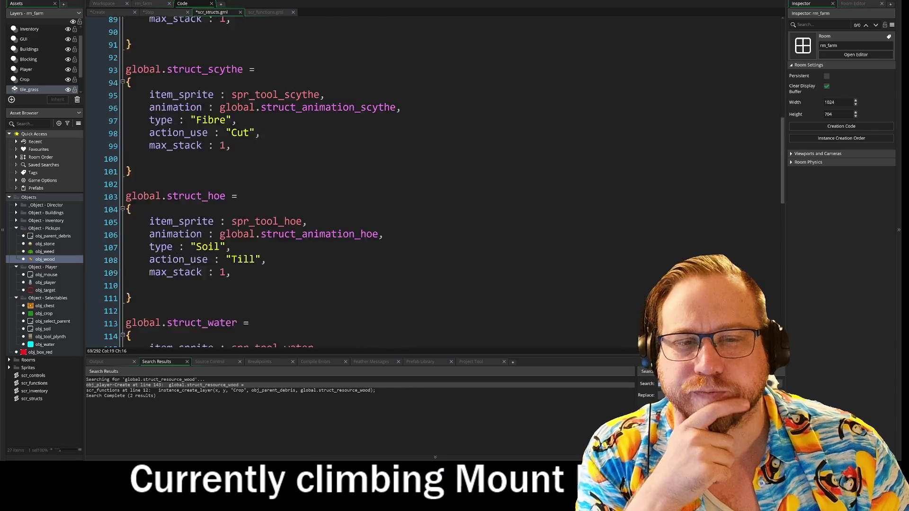
- Expand the Produce Structs region and struct_produce_turnip to review its action_use, max_stack 50, buy_cost 1 and sell_cost 2
scroll(434, 182, down, 9)
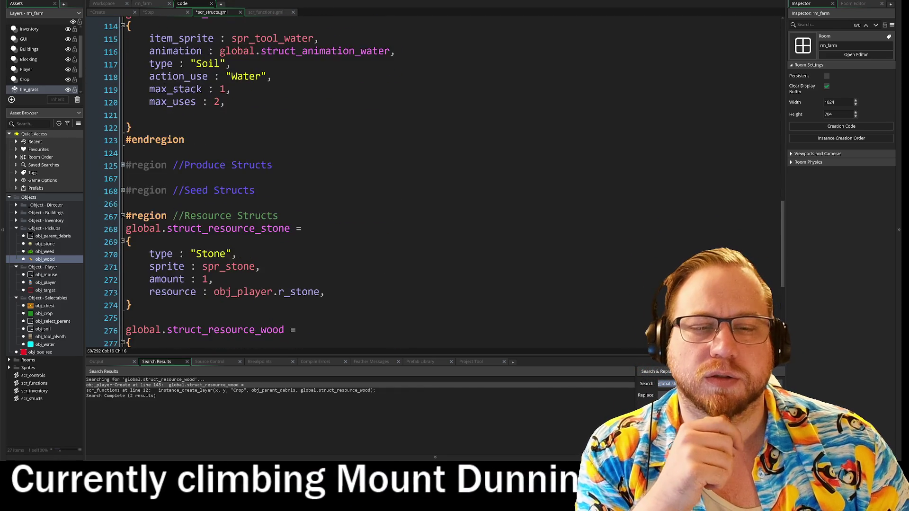
scroll(124, 118, down, 1)
click(123, 113)
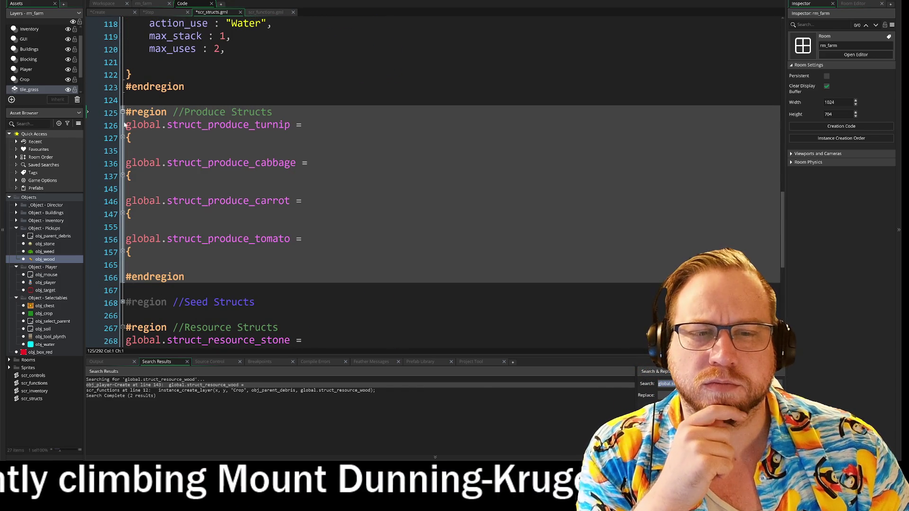
click(122, 137)
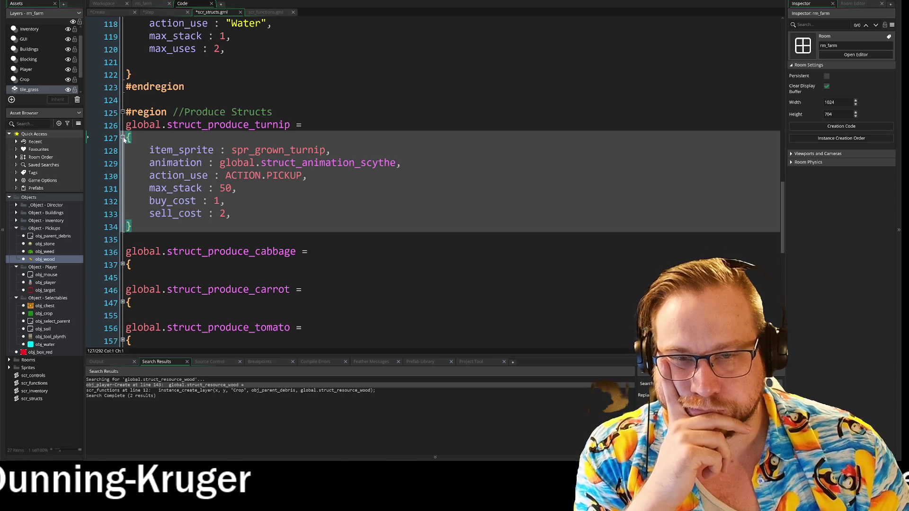
scroll(434, 182, up, 10)
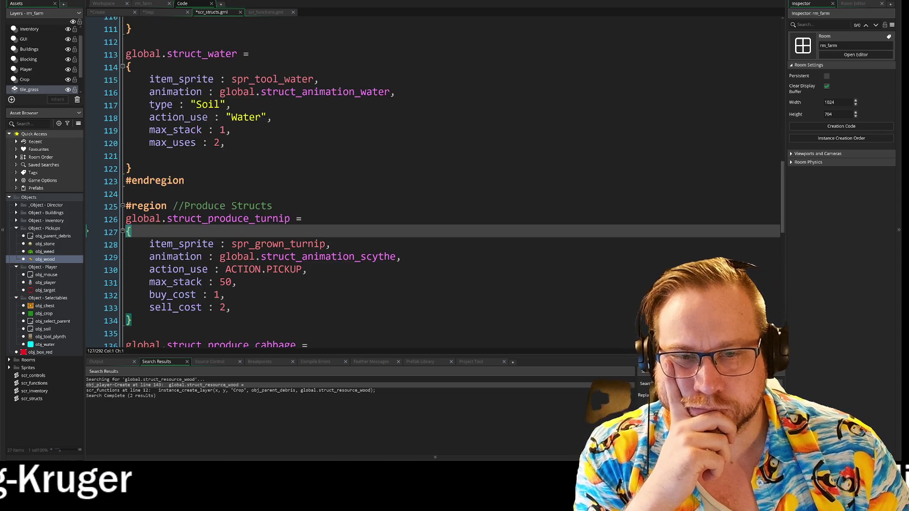
scroll(435, 182, up, 7)
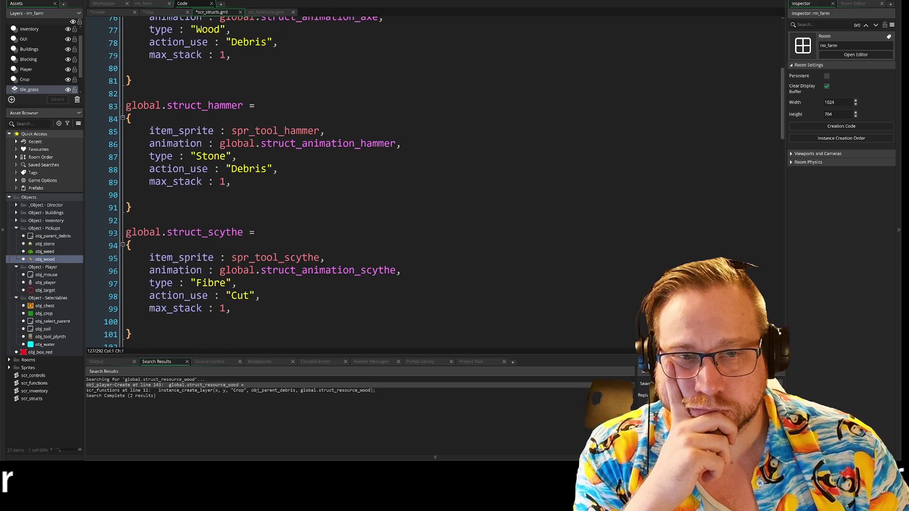
scroll(435, 182, up, 1)
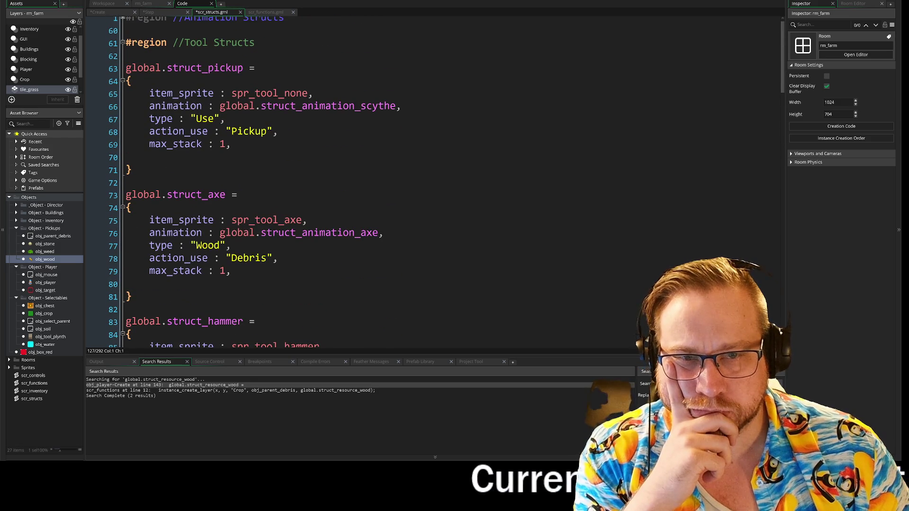
scroll(435, 182, down, 14)
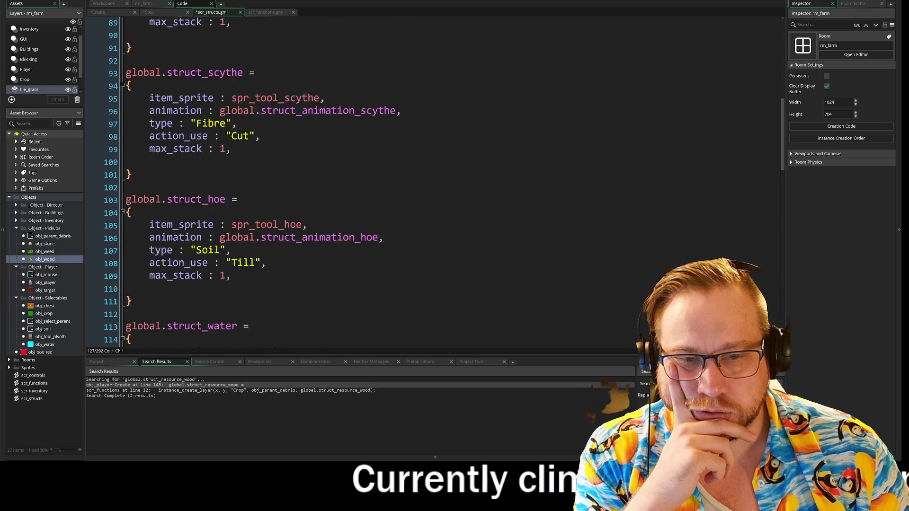
scroll(435, 182, down, 4)
- Replace the turnip struct's ACTION.PICKUP with the string "Pickup" and copy it
mouse_move(225, 204)
mouse_down()
mouse_move(294, 216)
mouse_move(301, 204)
mouse_up()
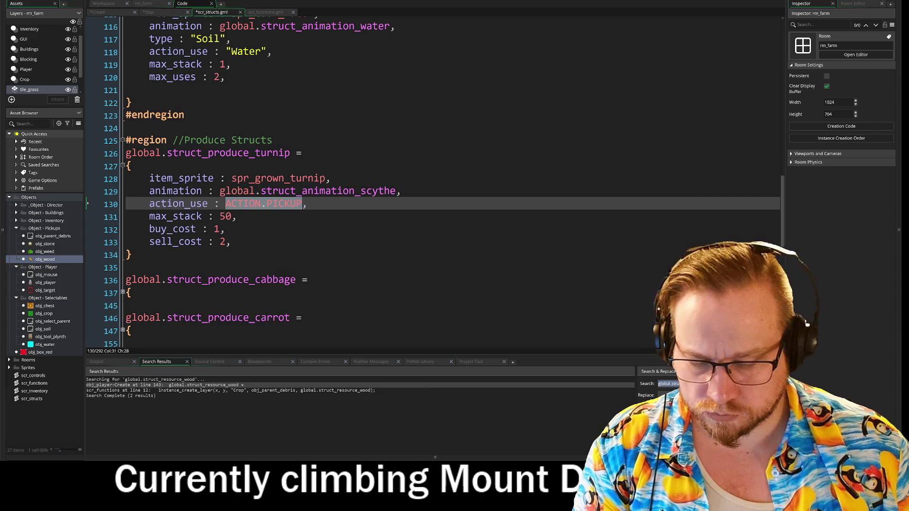
text("")
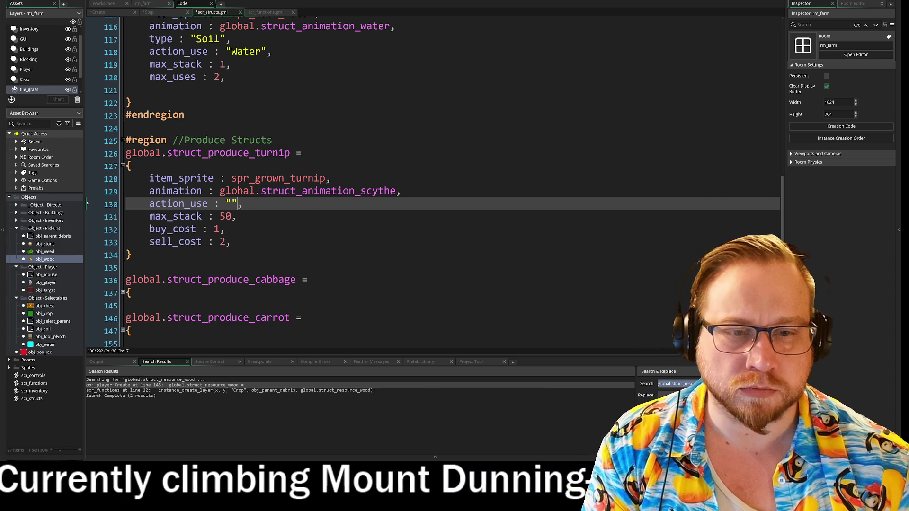
text(Pick)
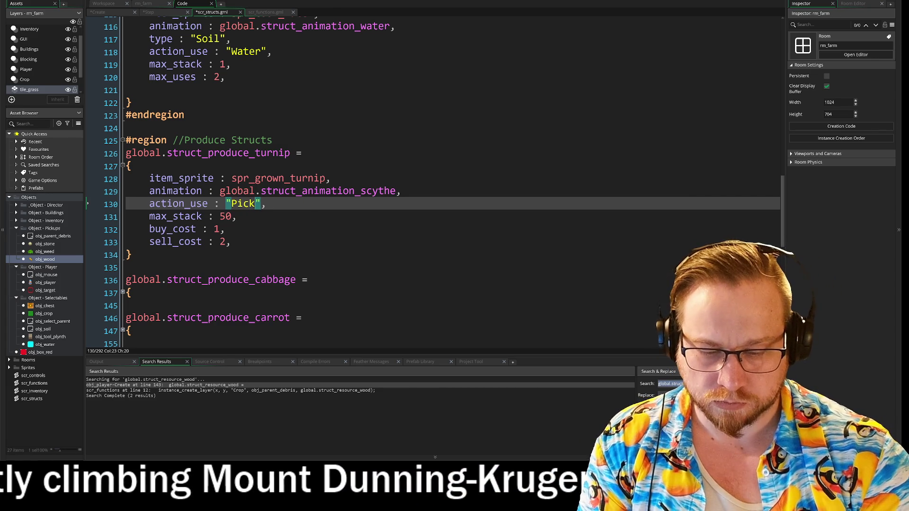
text(up)
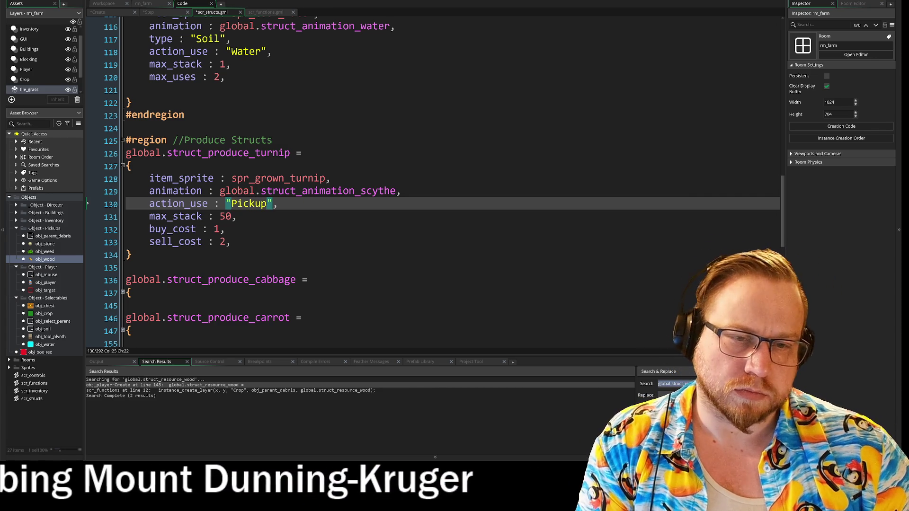
double_click(238, 203)
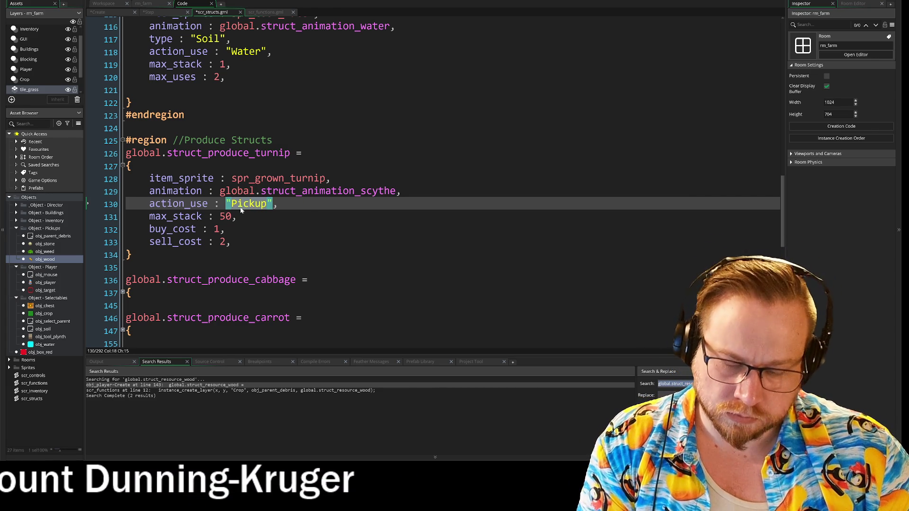
- Give the cabbage, carrot and tomato structs action_use "Pickup" as well
scroll(426, 189, down, 2)
click(122, 208)
scroll(426, 189, down, 1)
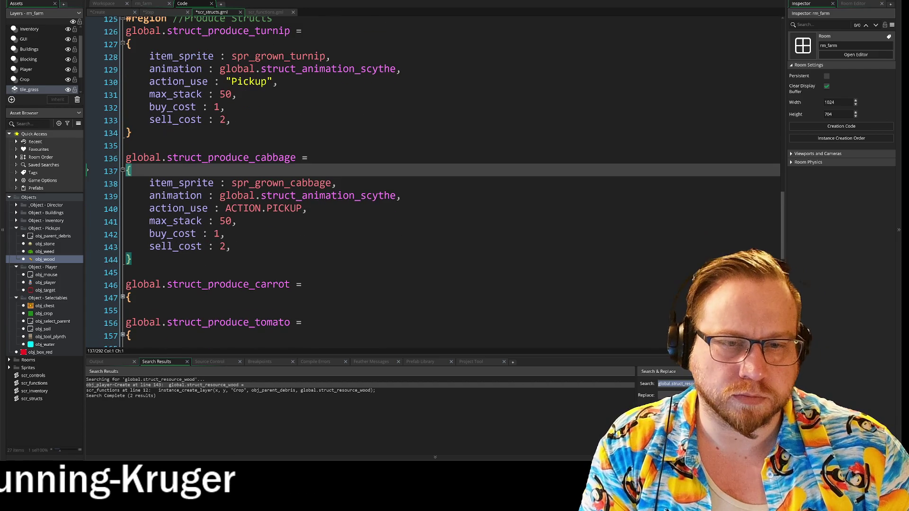
click(225, 208)
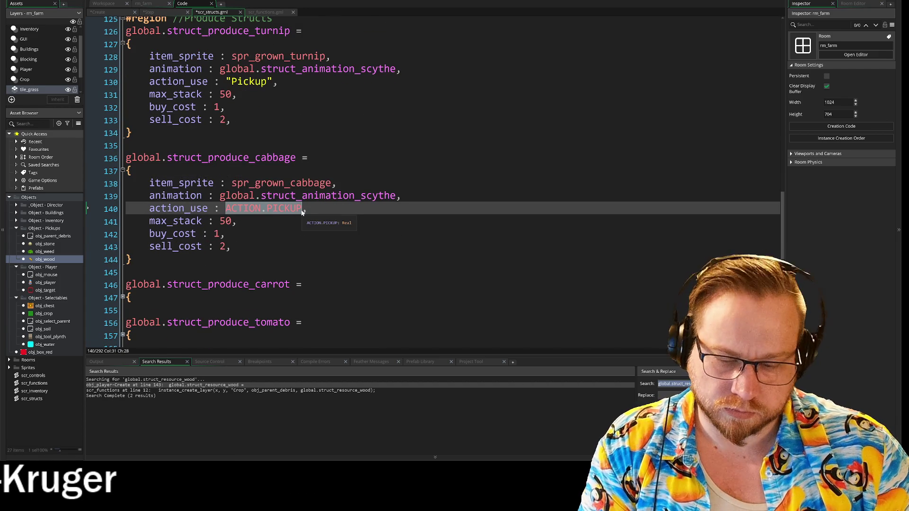
text("Pickup")
scroll(284, 213, down, 3)
click(122, 222)
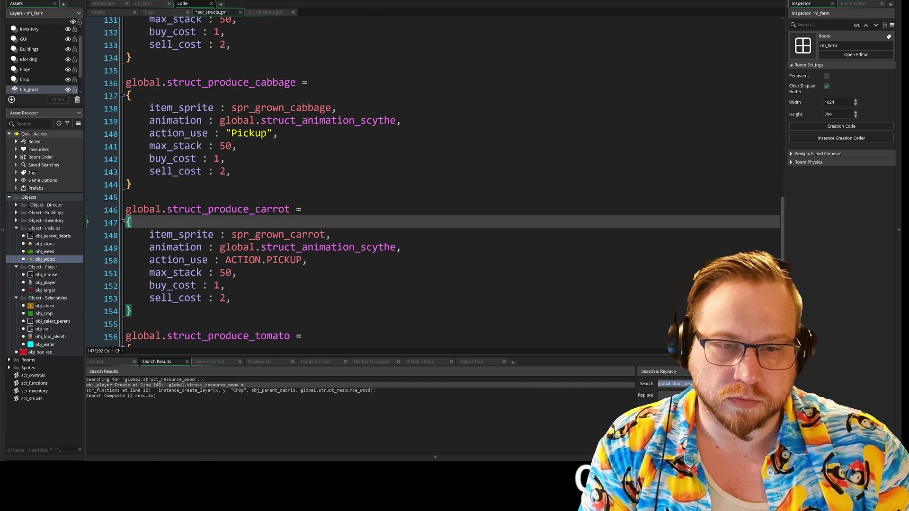
drag(226, 260, 250, 260)
scroll(435, 183, down, 2)
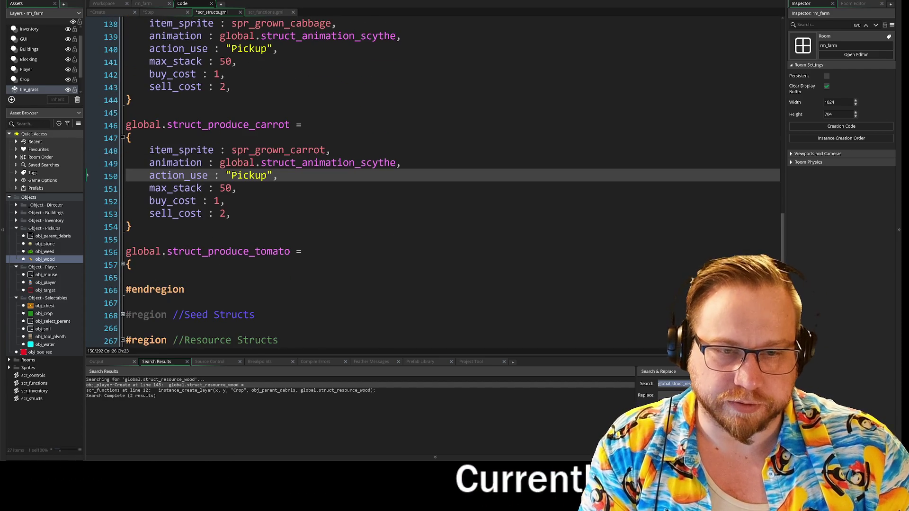
click(122, 265)
drag(226, 302, 266, 303)
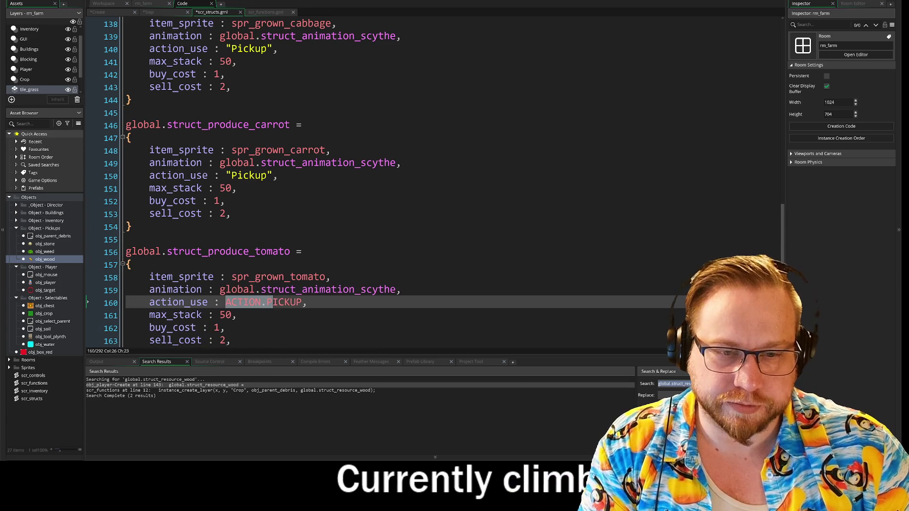
- Fold up the tomato, carrot, cabbage and turnip struct definitions
click(122, 265)
click(123, 138)
scroll(122, 138, up, 4)
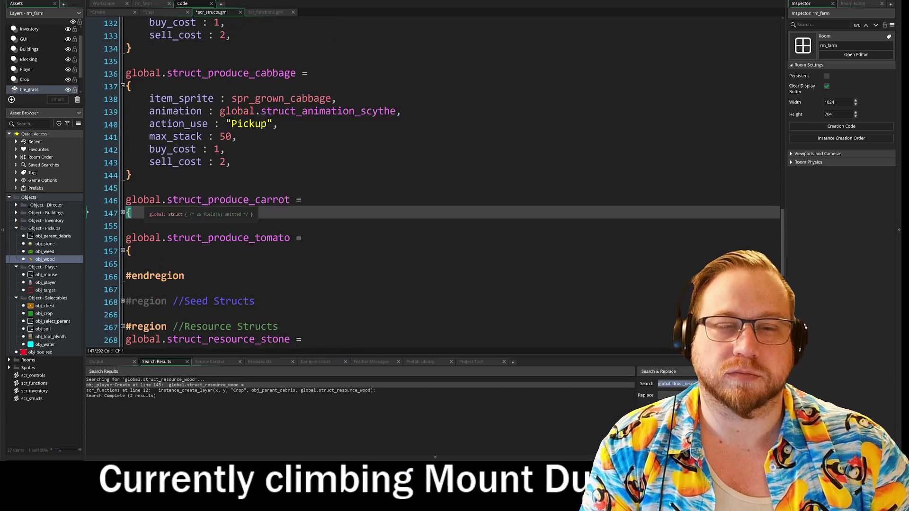
click(122, 142)
scroll(122, 142, up, 3)
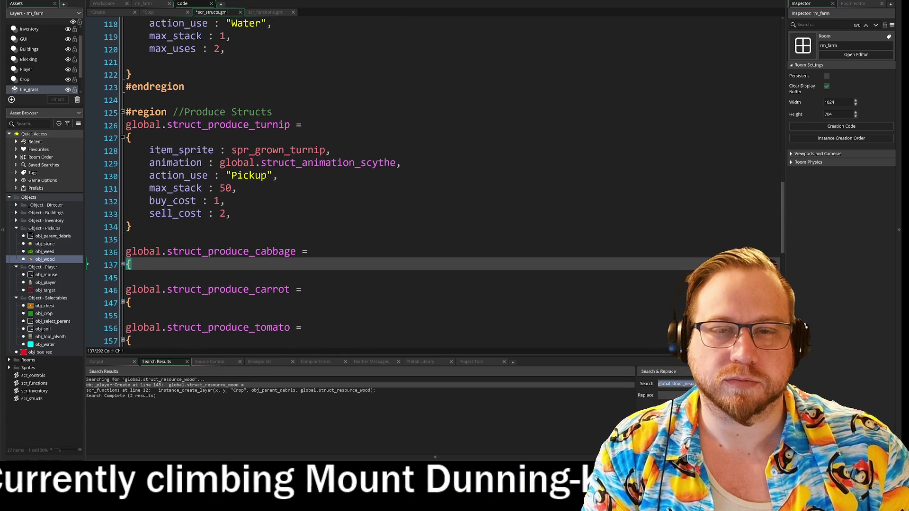
click(122, 137)
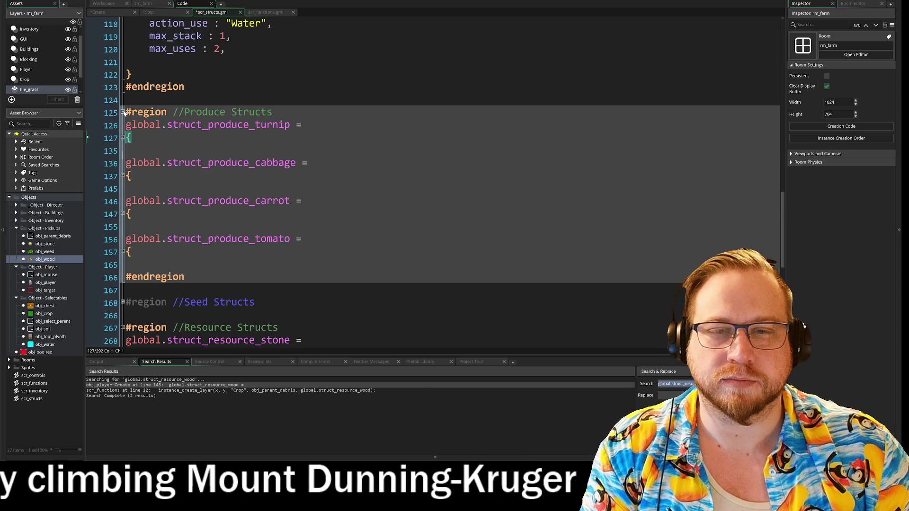
- Collapse the whole Produce Structs region
click(122, 113)
scroll(426, 180, down, 3)
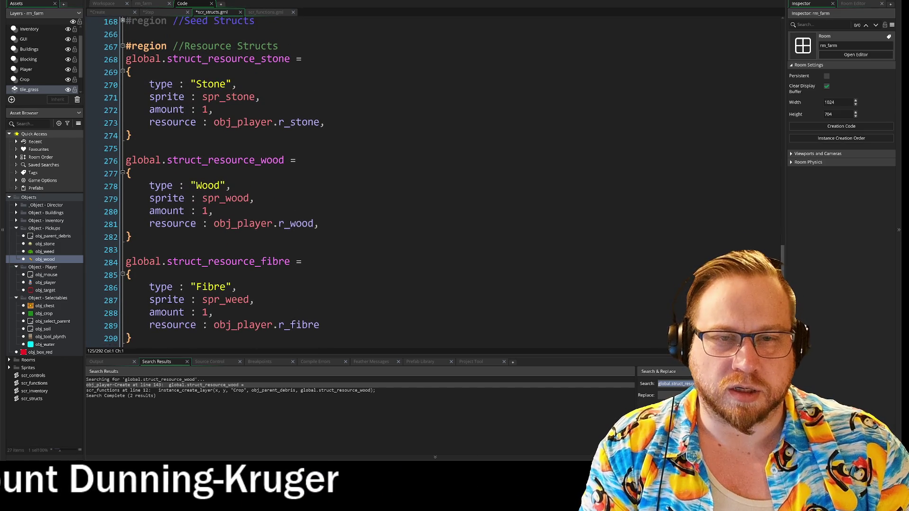
scroll(426, 180, up, 1)
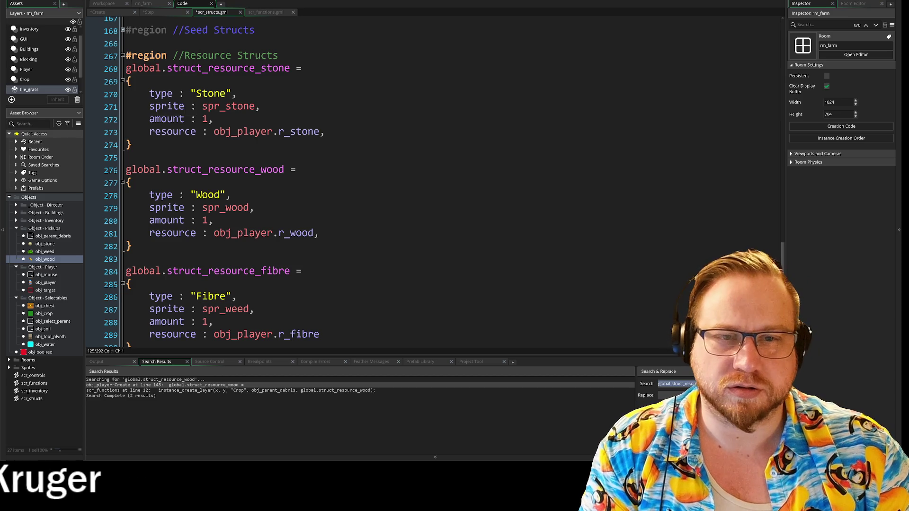
- Collapse the stone, wood and fibre structs and the Resource Structs region to reveal the axe and hammer structs
click(122, 82)
click(122, 127)
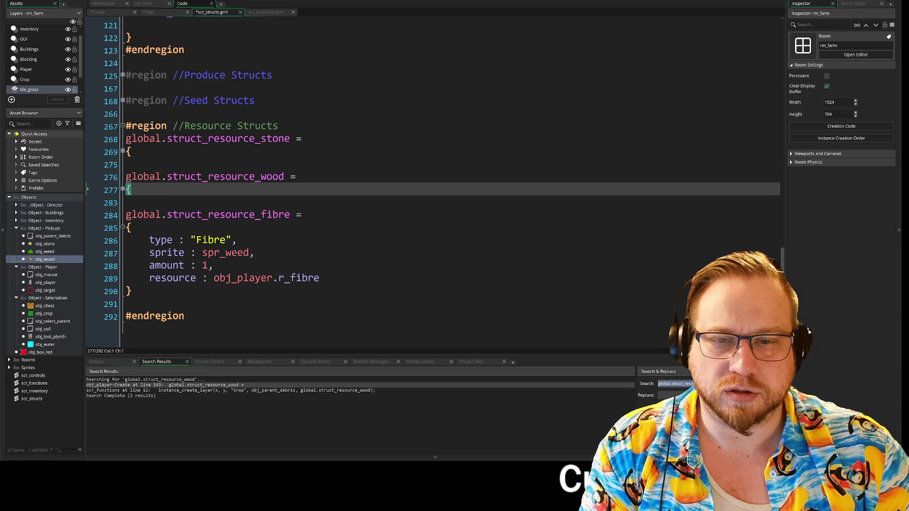
click(122, 227)
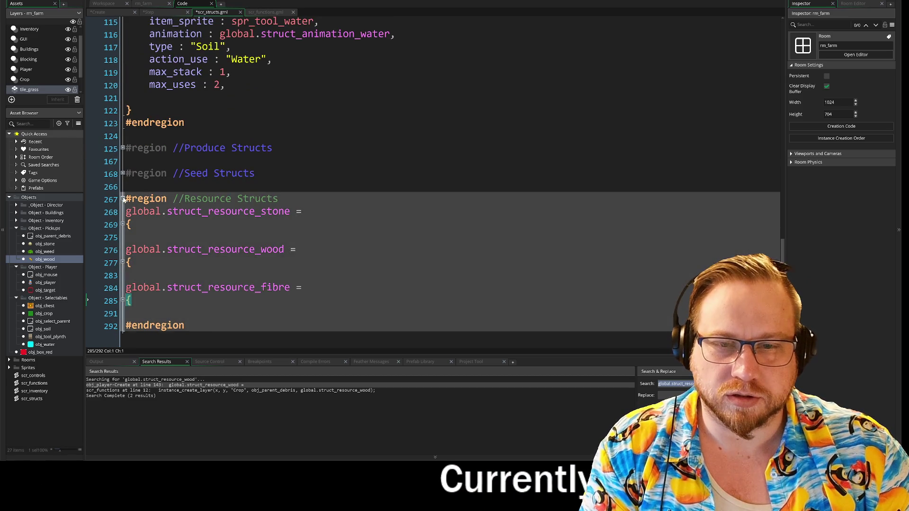
click(122, 199)
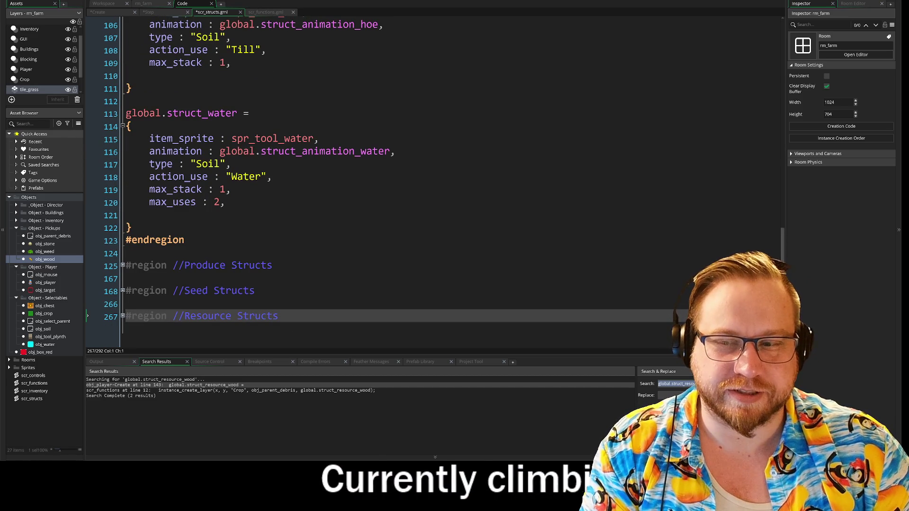
scroll(303, 222, up, 5)
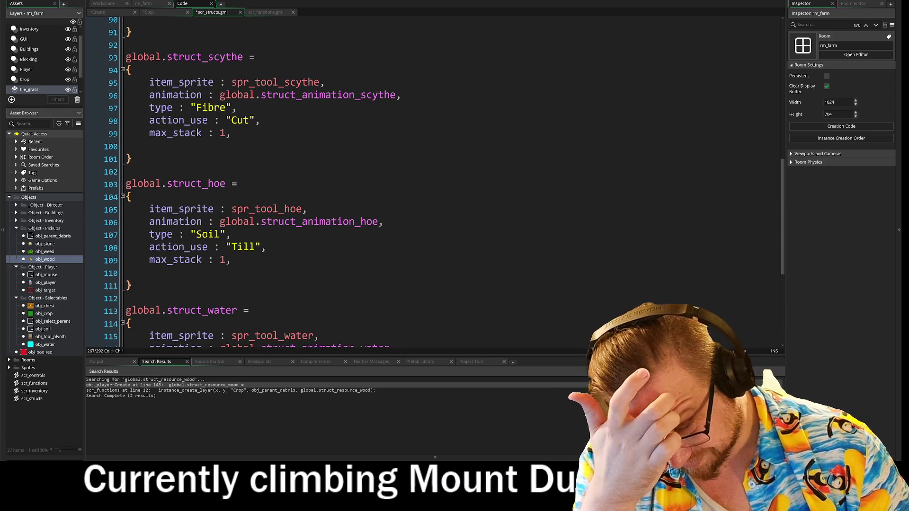
scroll(313, 265, up, 4)
scroll(312, 265, up, 6)
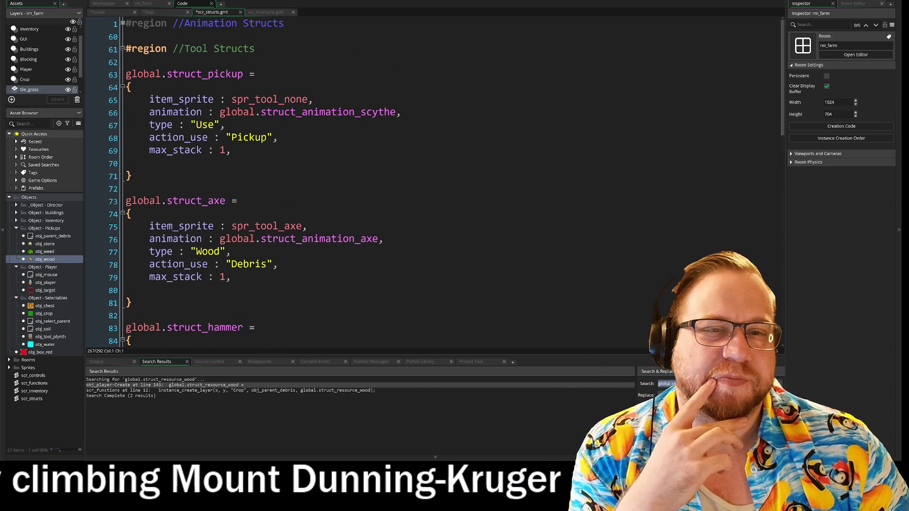
scroll(313, 265, down, 5)
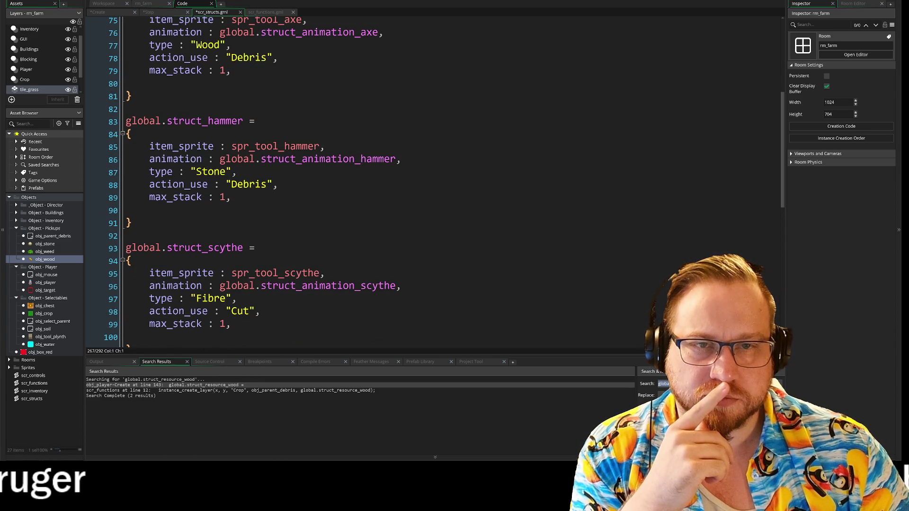
- Compare scr_structs with obj_player's Step event, ending on the Crop Tools Pickup case marked TODO Broken
click(171, 13)
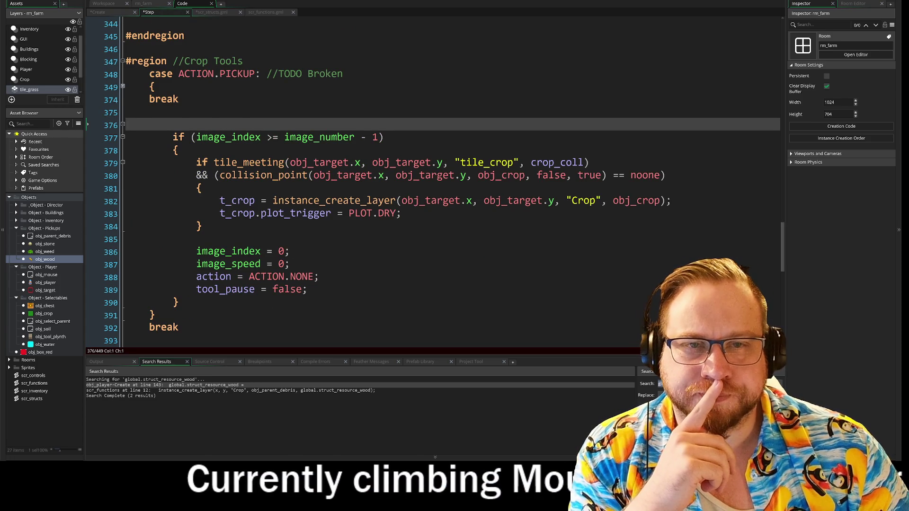
click(193, 13)
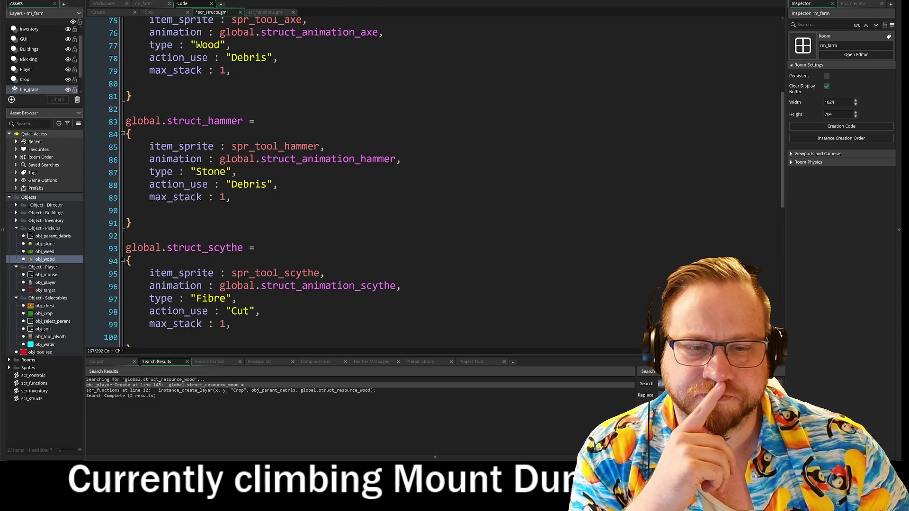
scroll(426, 185, down, 6)
scroll(427, 185, up, 8)
scroll(426, 184, up, 3)
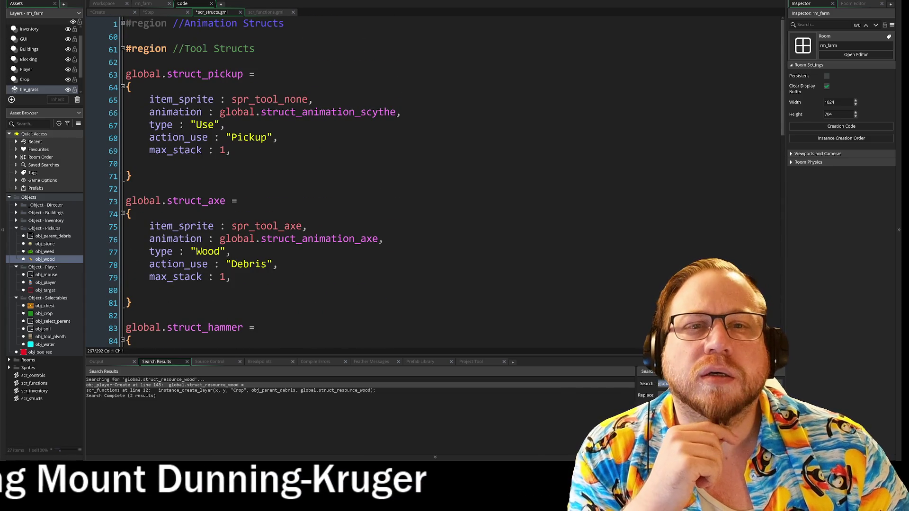
click(164, 13)
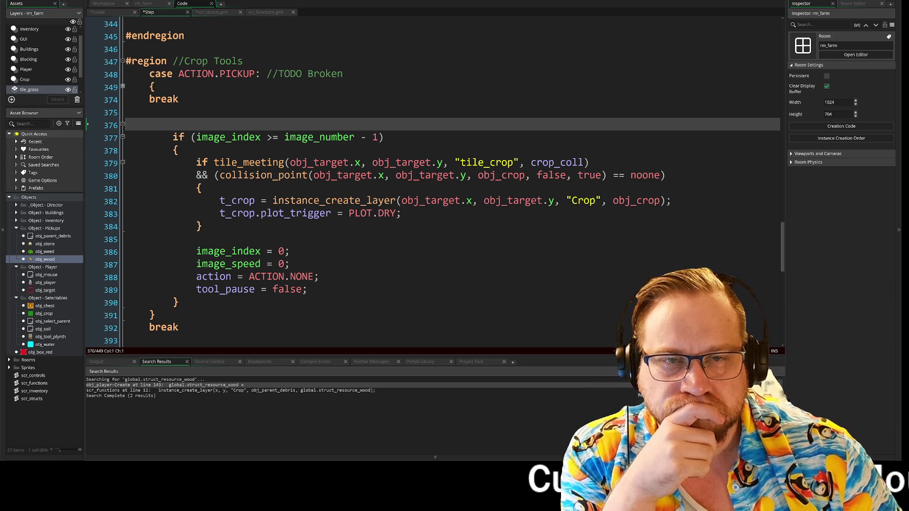
click(211, 13)
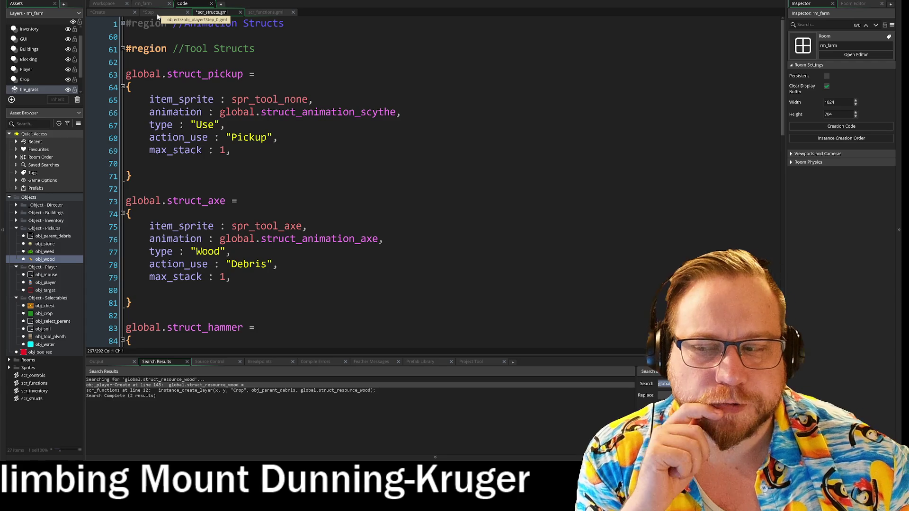
click(158, 17)
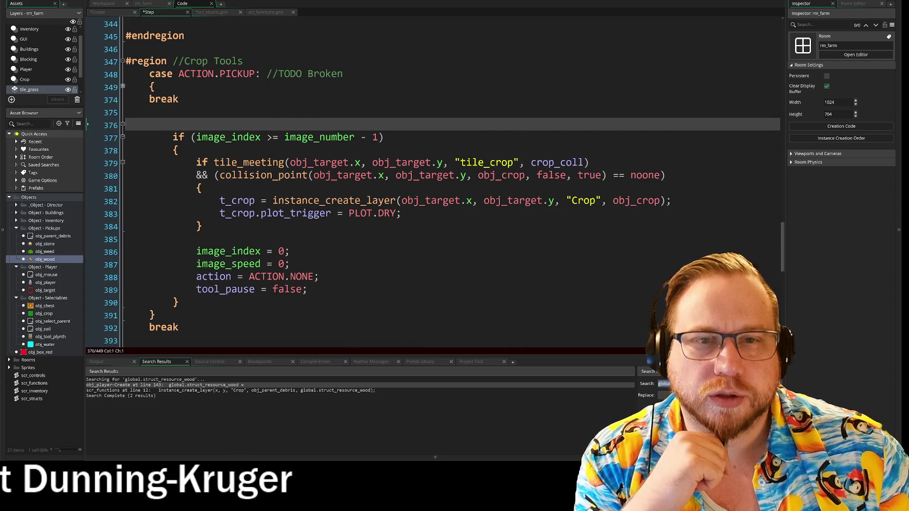
scroll(426, 189, down, 10)
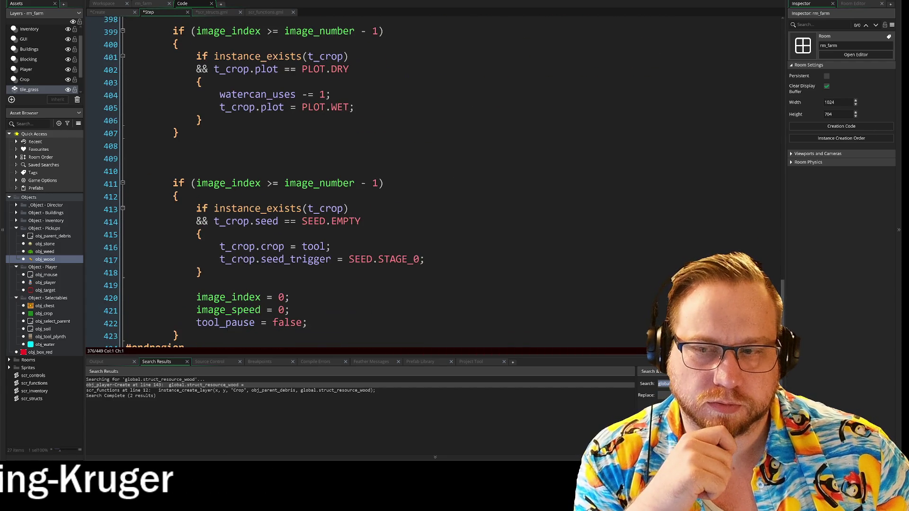
scroll(426, 195, up, 10)
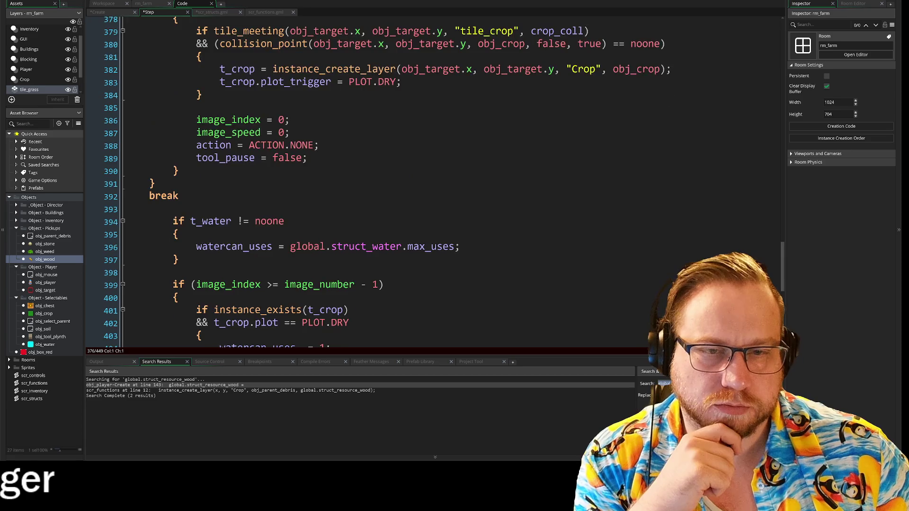
scroll(426, 195, up, 10)
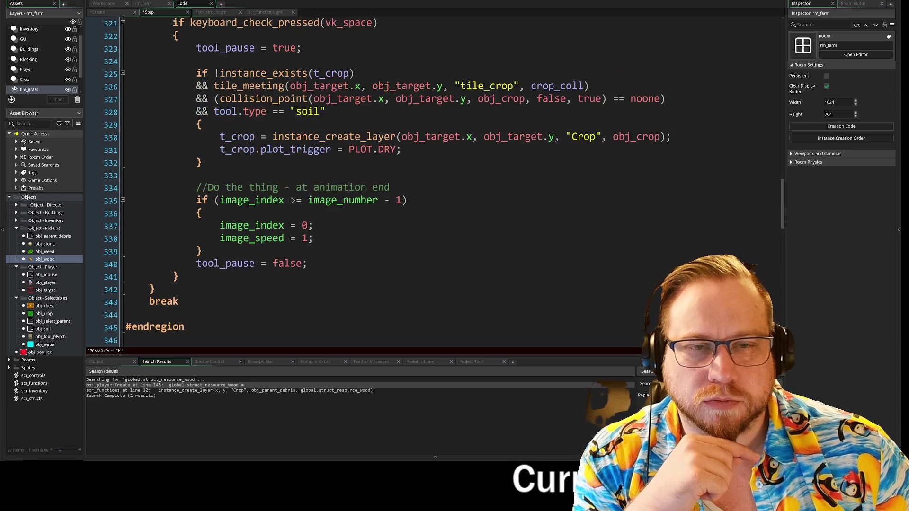
scroll(427, 194, up, 3)
scroll(426, 194, down, 10)
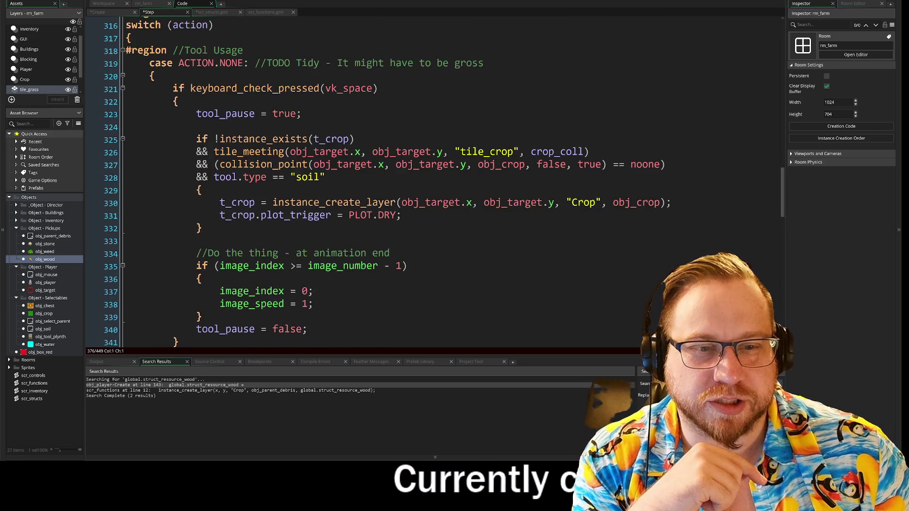
scroll(426, 194, down, 4)
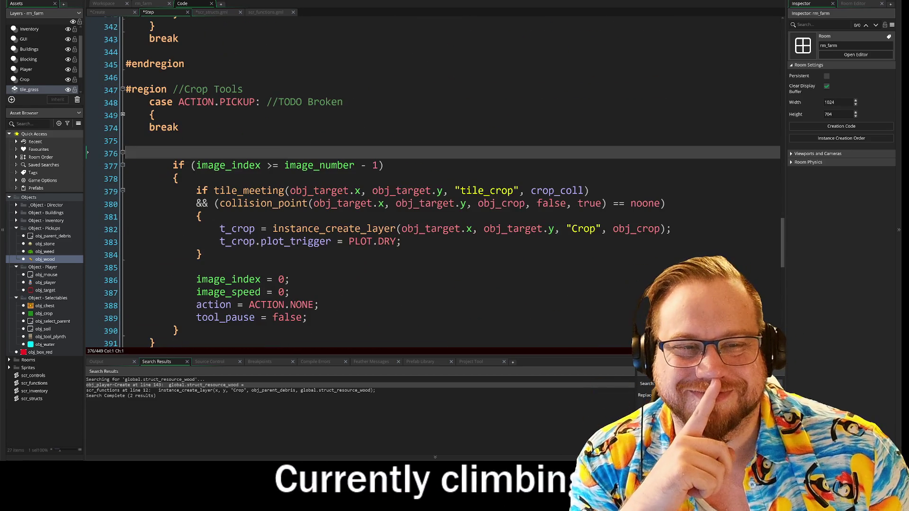
scroll(426, 194, up, 2)
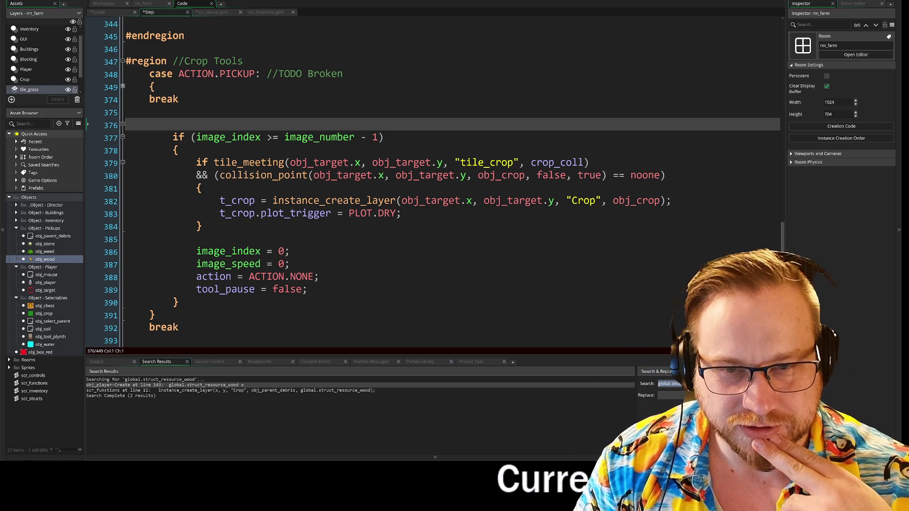
text(d)
key(BackSpace)
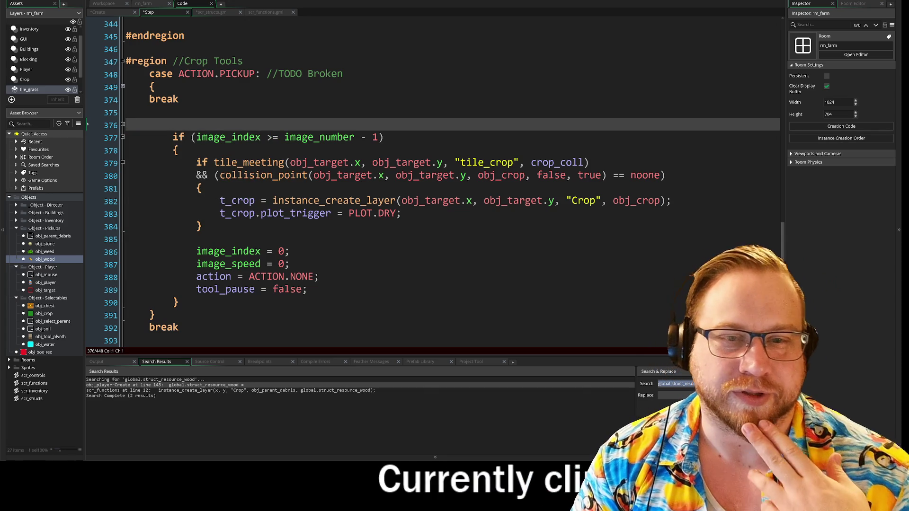
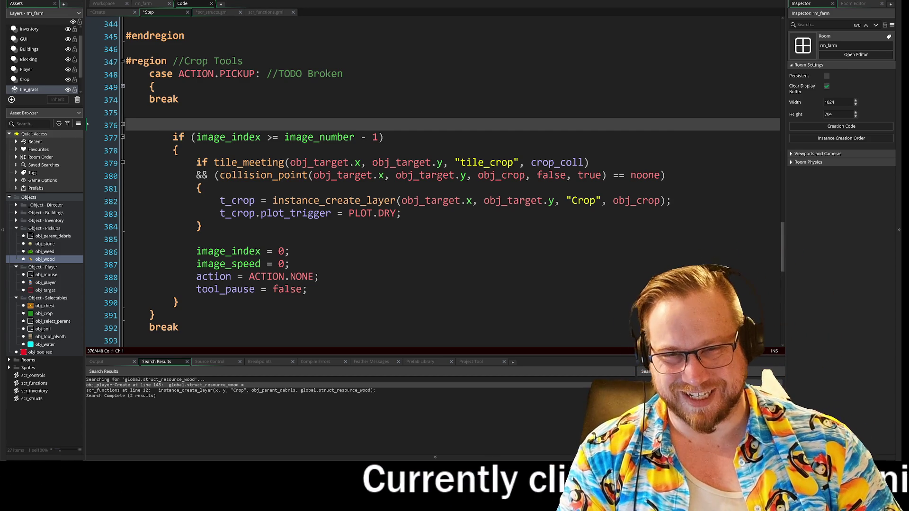
- Delete the stray closing brace and break after the hoe block, plus the leftover empty line
scroll(123, 89, down, 5)
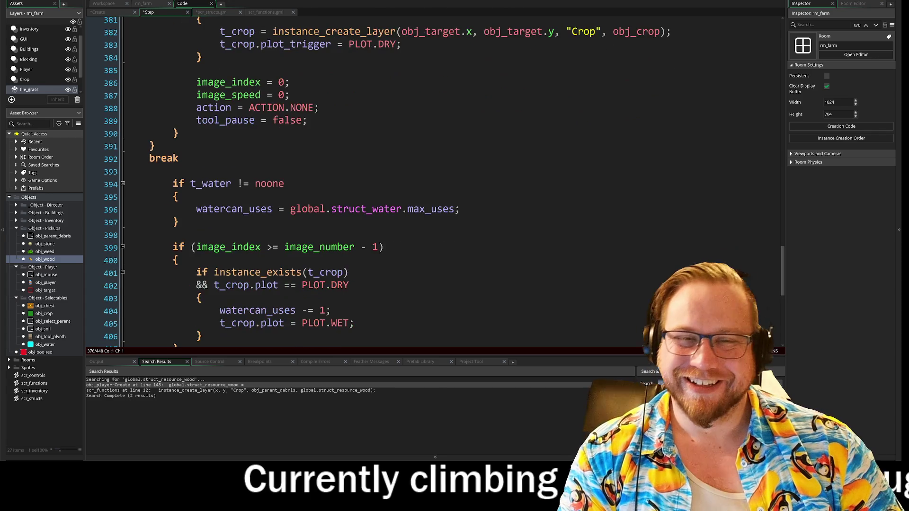
scroll(123, 88, up, 2)
scroll(119, 212, up, 2)
scroll(119, 212, down, 2)
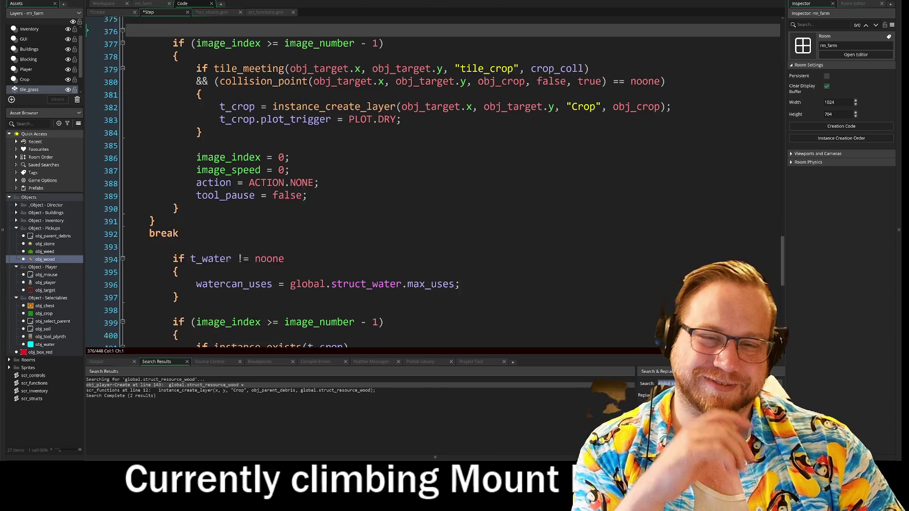
drag(179, 224, 119, 211)
key(BackSpace)
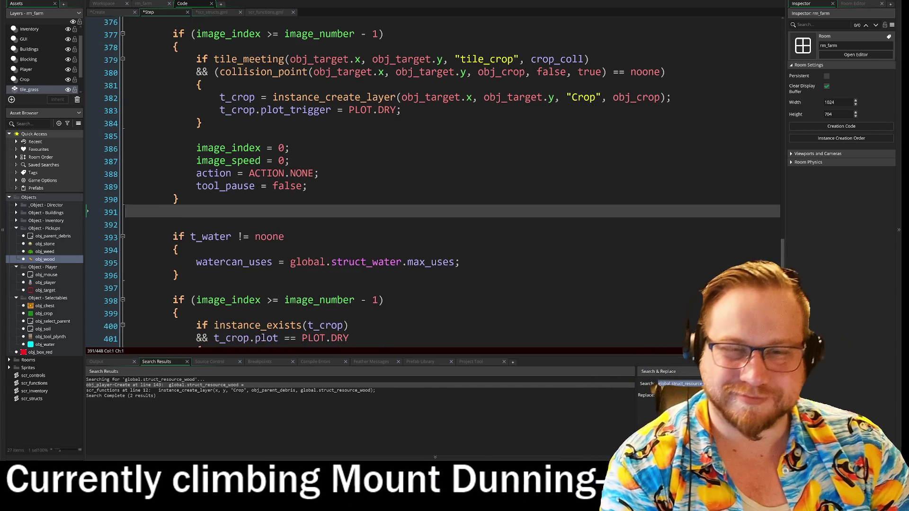
scroll(119, 212, up, 3)
scroll(120, 212, down, 3)
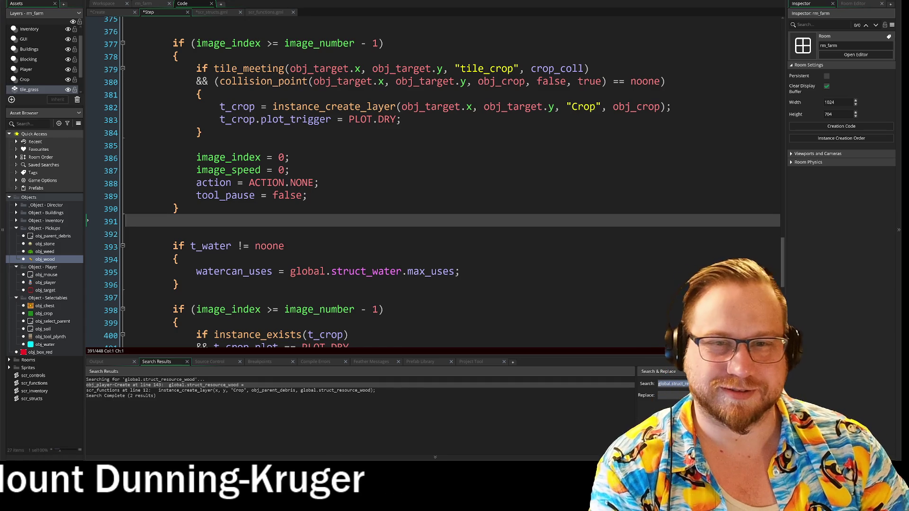
scroll(426, 190, up, 2)
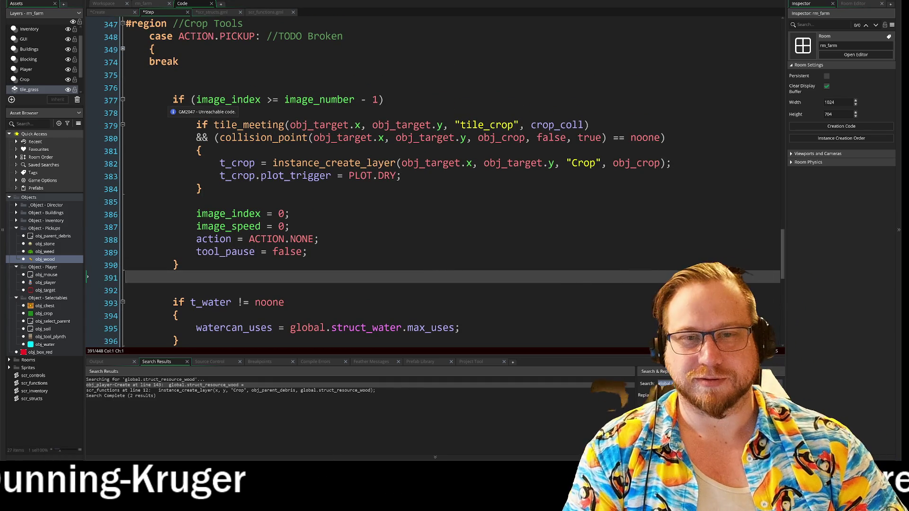
key(BackSpace)
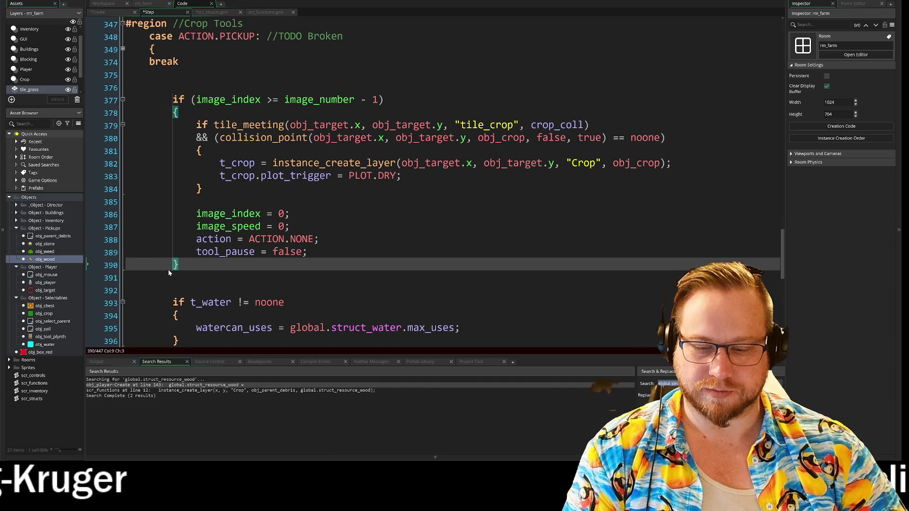
- Re-indent the hoe block and unindent the water check and watering blocks one level
key(shift+Tab)
key(shift+Tab)
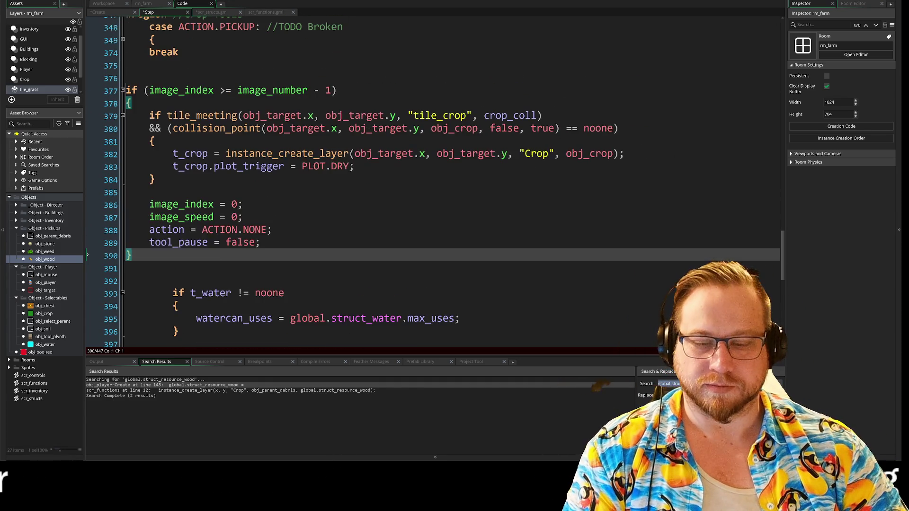
key(Tab)
scroll(426, 189, down, 2)
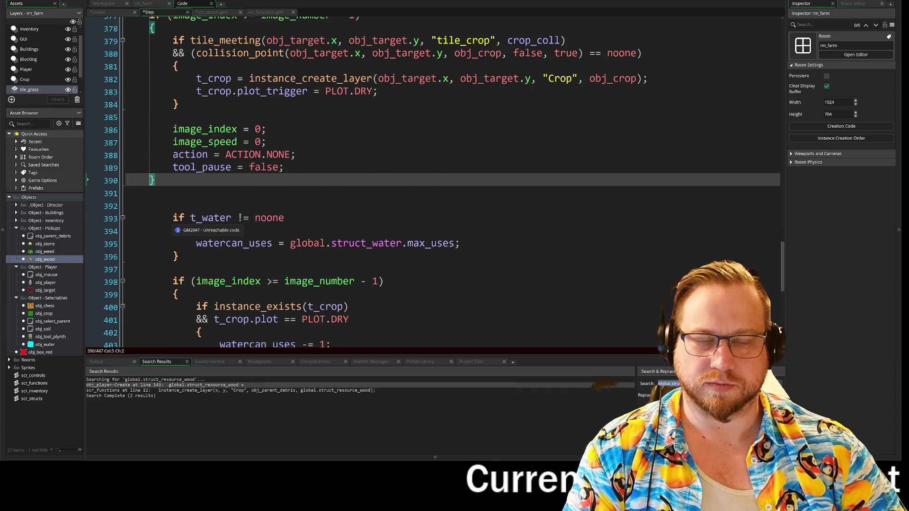
scroll(426, 189, down, 2)
key(shift+Down)
key(shift+Down)
key(shift+Down)
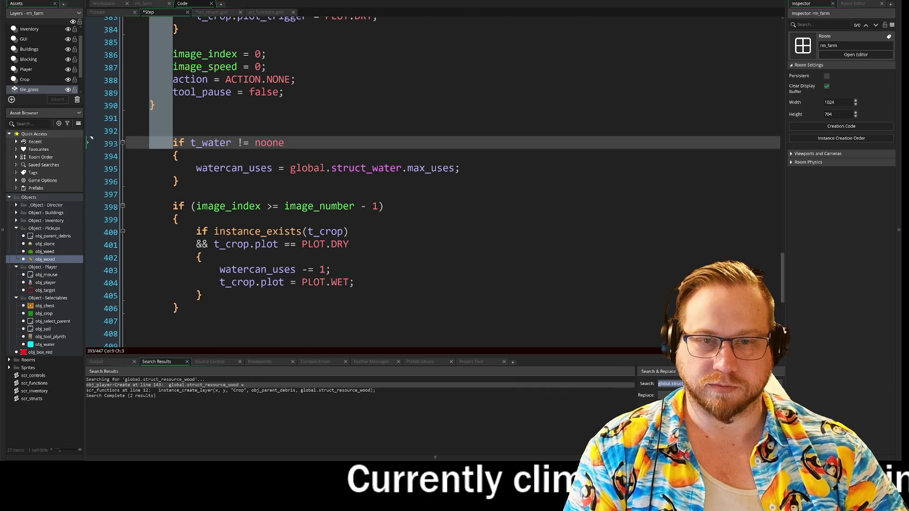
key(Escape)
key(Down)
key(Down)
key(Down)
click(175, 308)
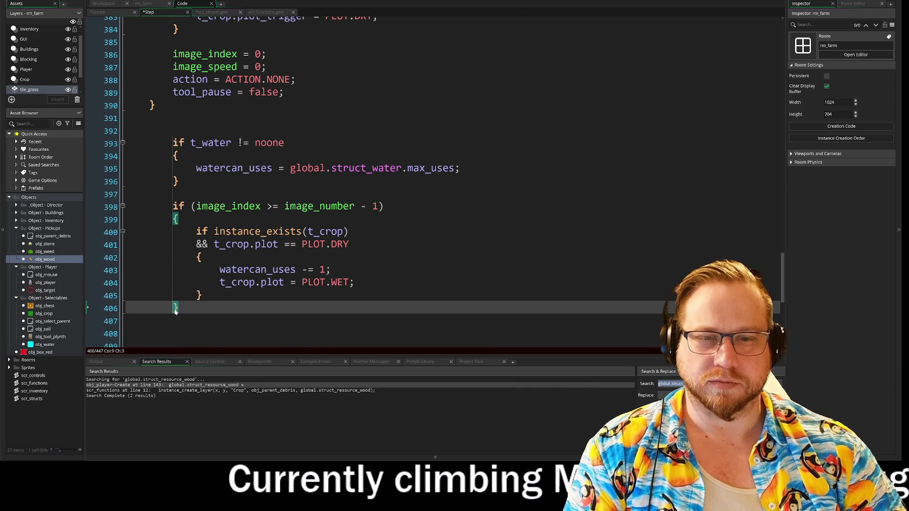
key(shift+Tab)
scroll(175, 309, down, 6)
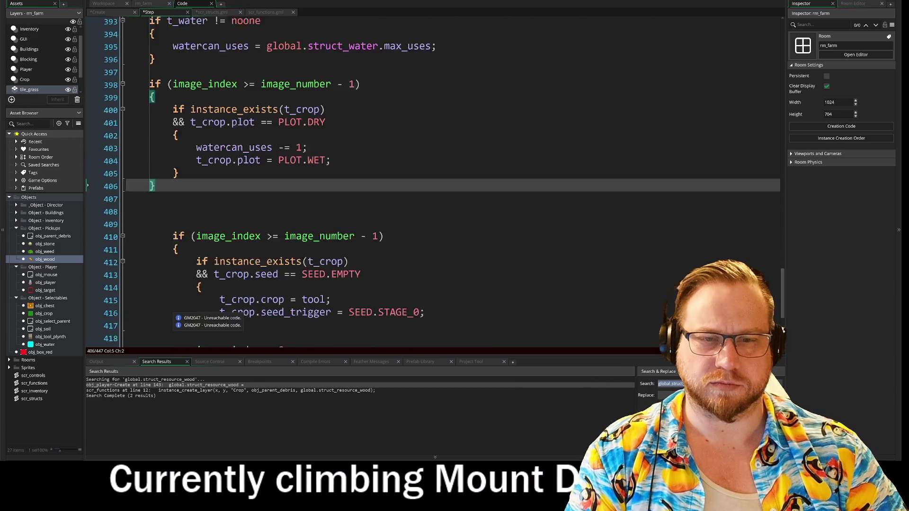
- Unindent the seed-planting block by one level
click(170, 105)
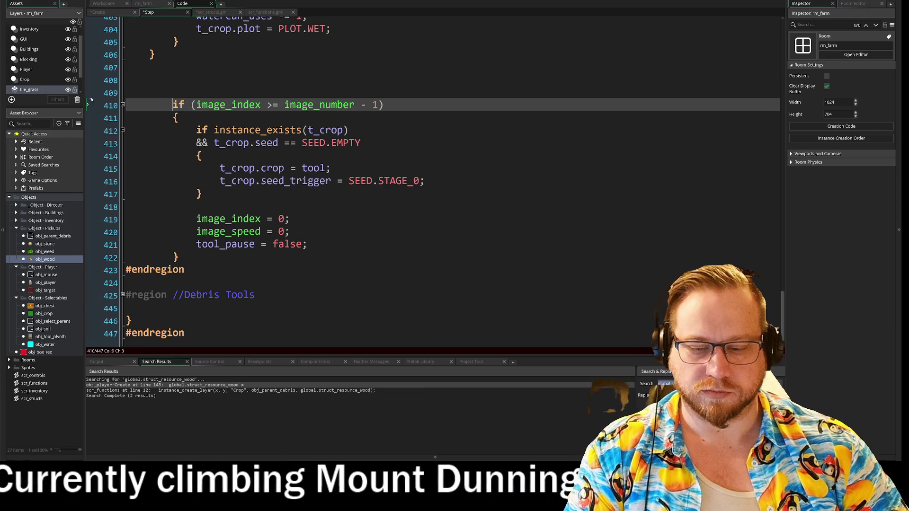
key(Down)
key(shift+Down)
key(shift+Down)
key(shift+Down)
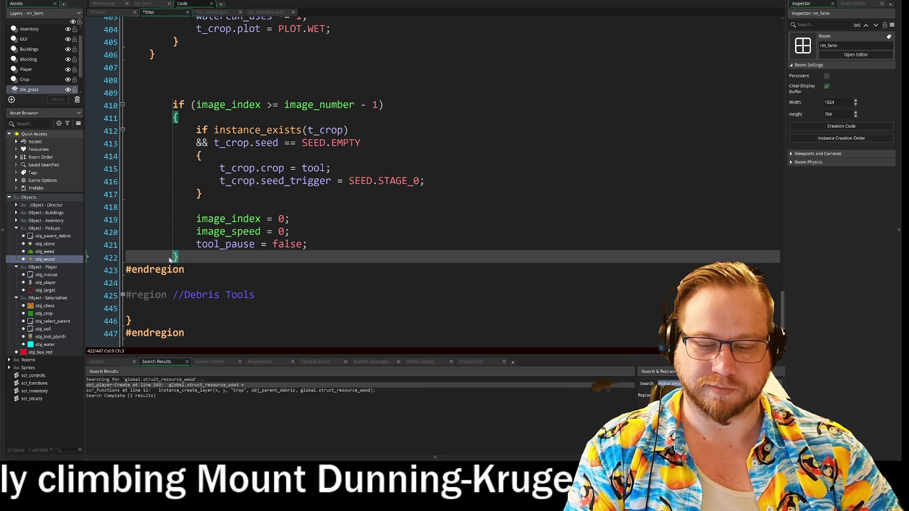
key(shift+Tab)
- Remove the extra blank lines after the watering block and add one before the seed block
scroll(426, 180, up, 2)
click(284, 142)
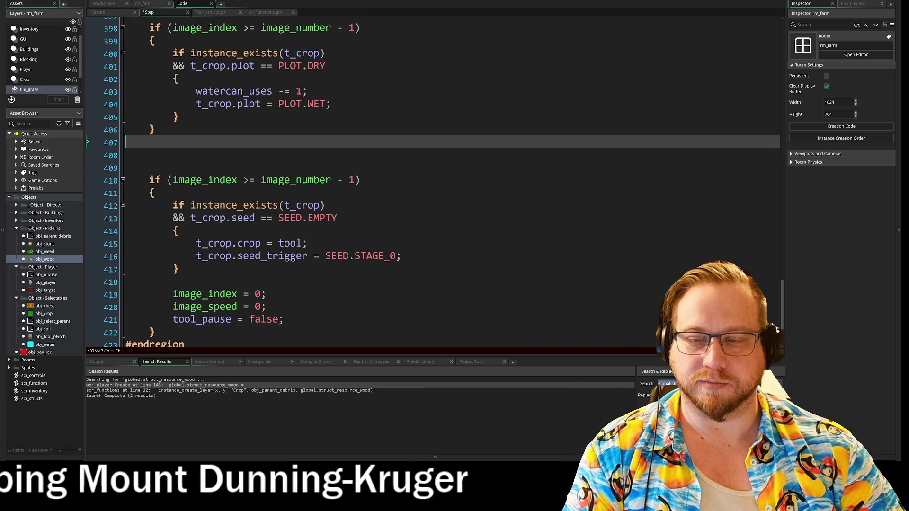
scroll(426, 180, up, 2)
key(Down)
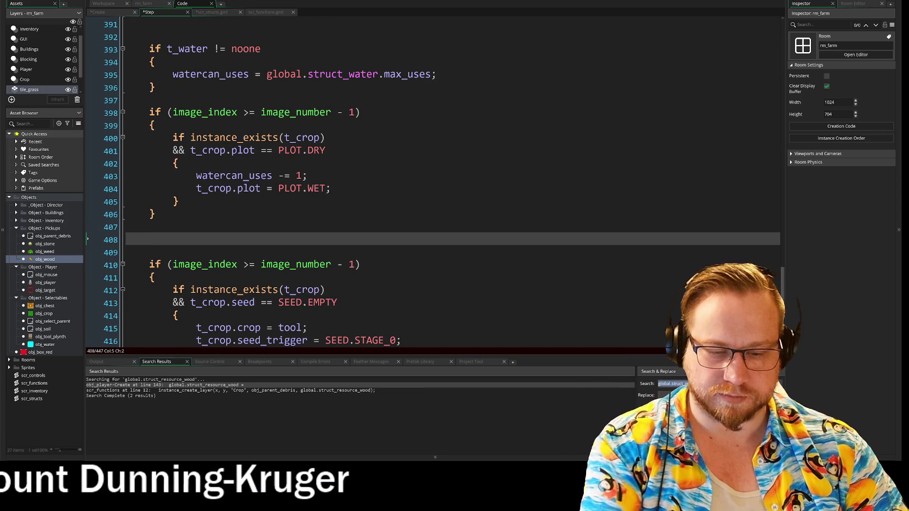
key(BackSpace)
key(BackSpace)
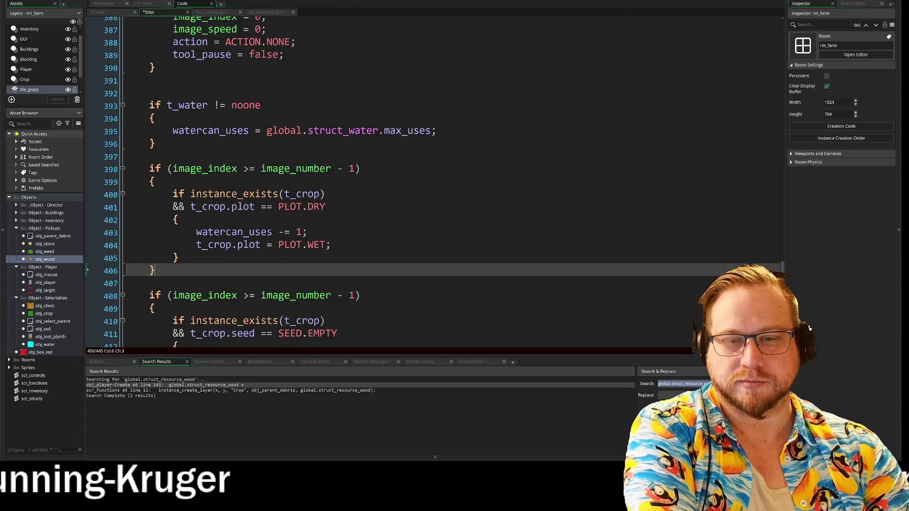
key(Down)
key(Return)
scroll(426, 180, up, 3)
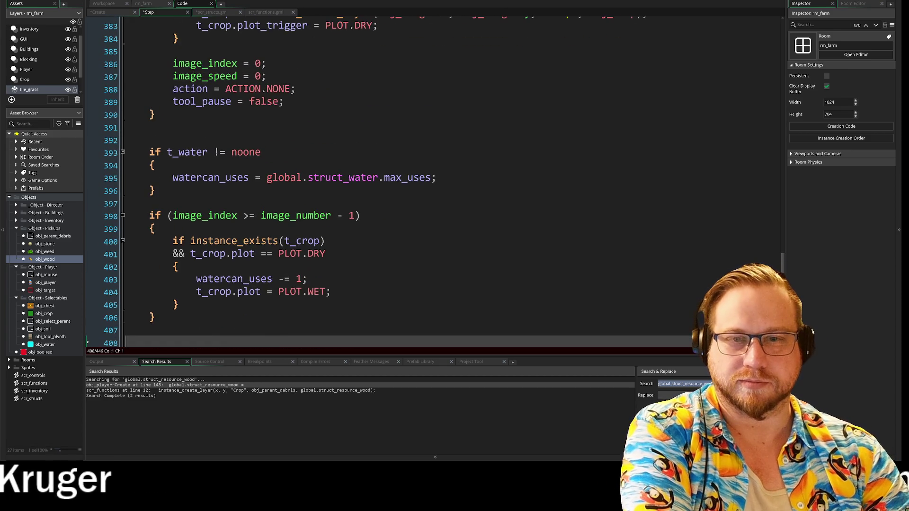
scroll(313, 202, down, 2)
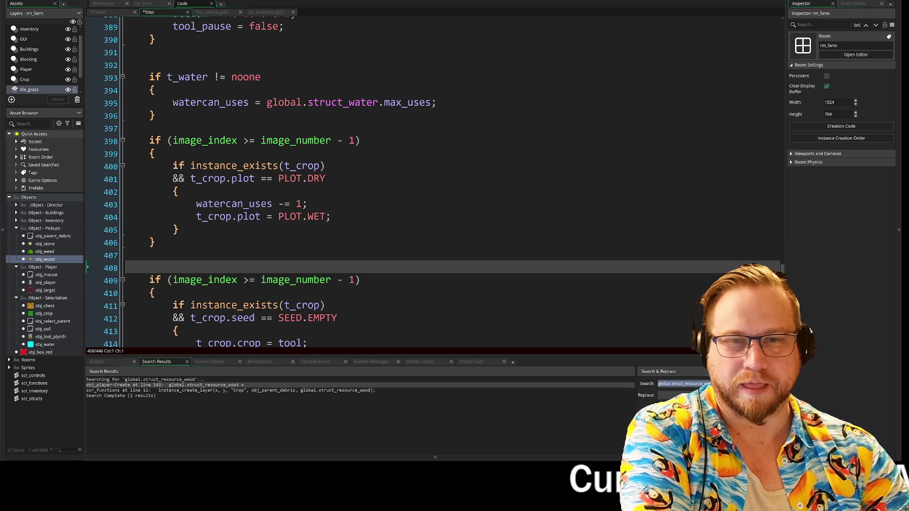
click(156, 115)
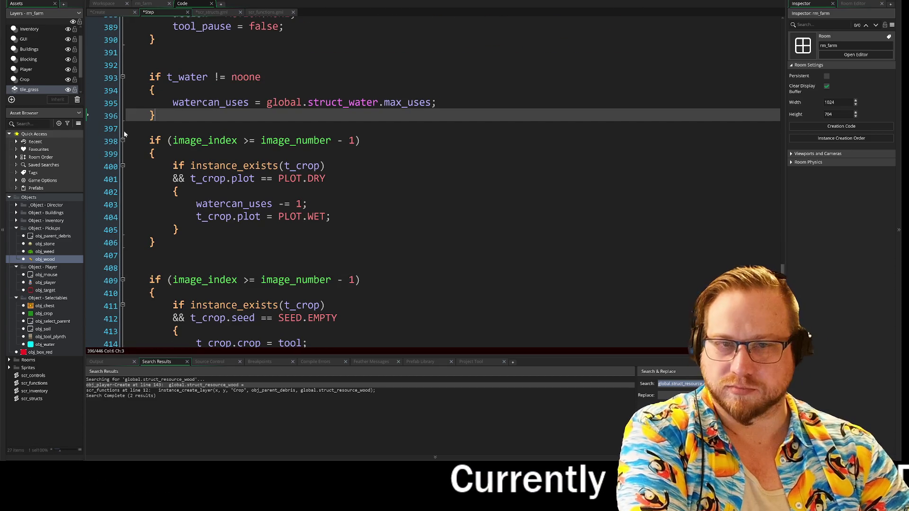
- Add //Water and //Seed comments above their blocks and place the cursor above the hoe block
key(Up)
key(Up)
key(Up)
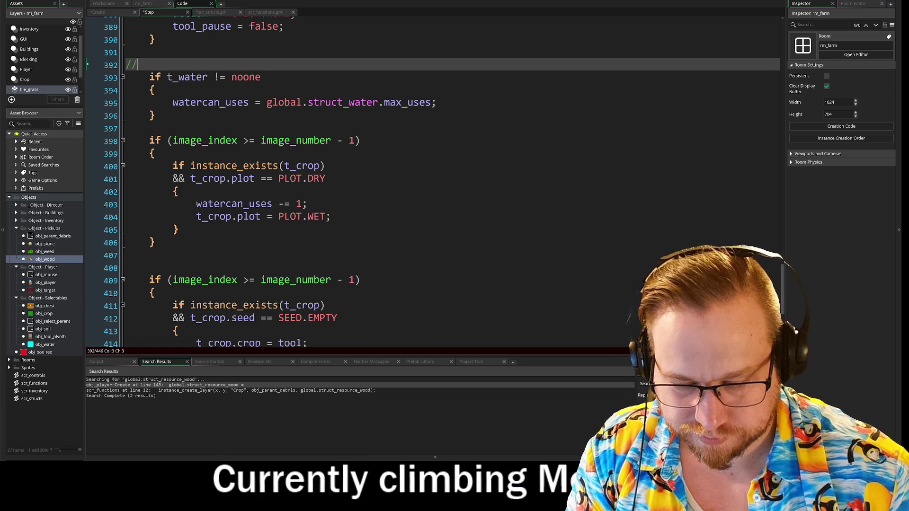
text(ater)
scroll(331, 180, down, 2)
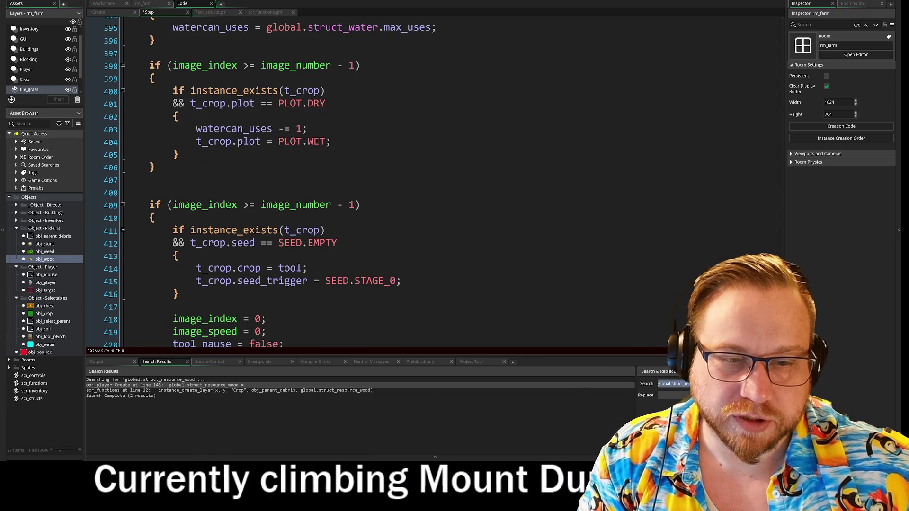
click(126, 193)
text(//Se)
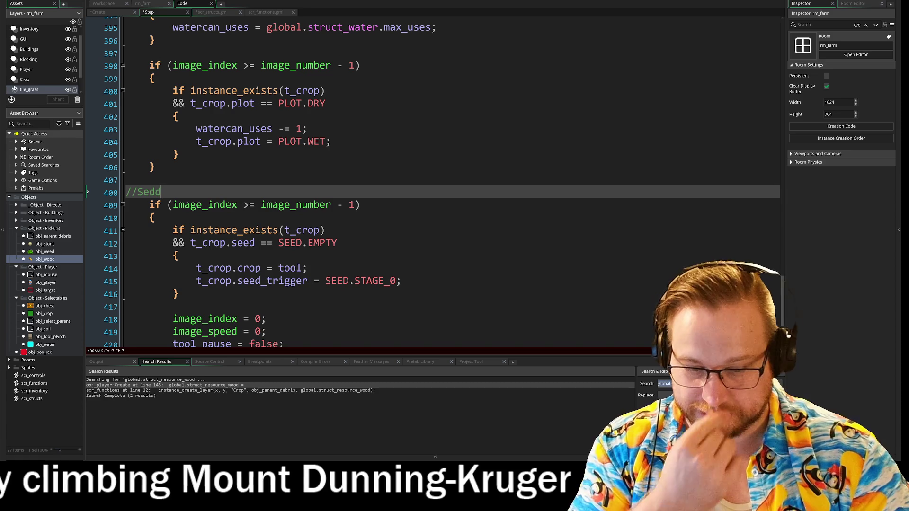
text(ed)
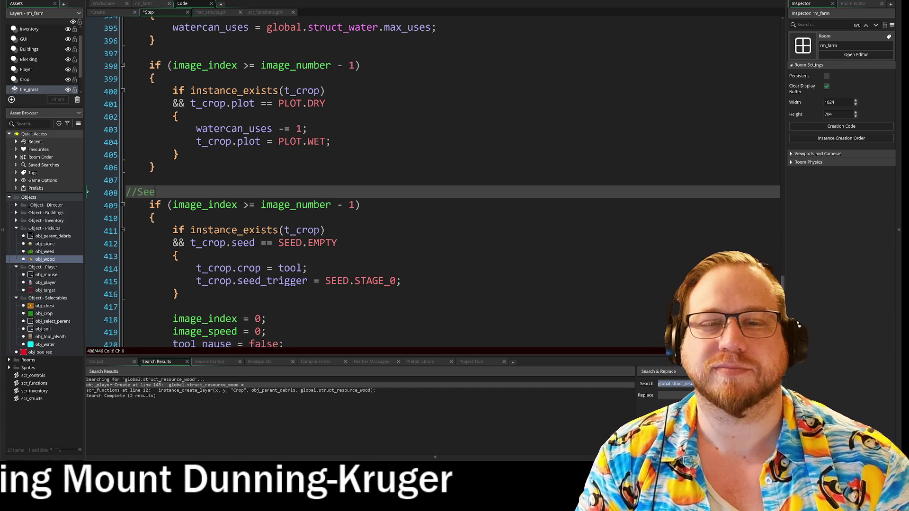
scroll(433, 180, up, 8)
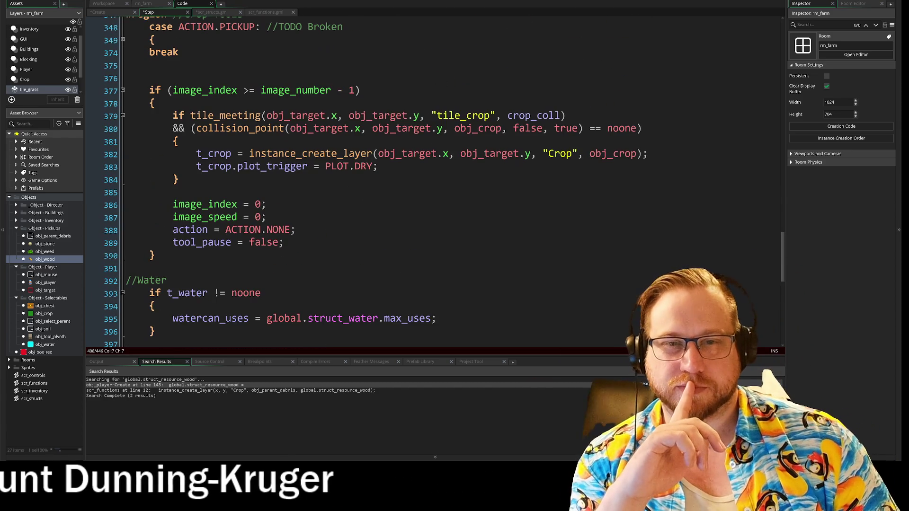
click(87, 77)
key(ctrl+shift+f)
text(//Hoe)
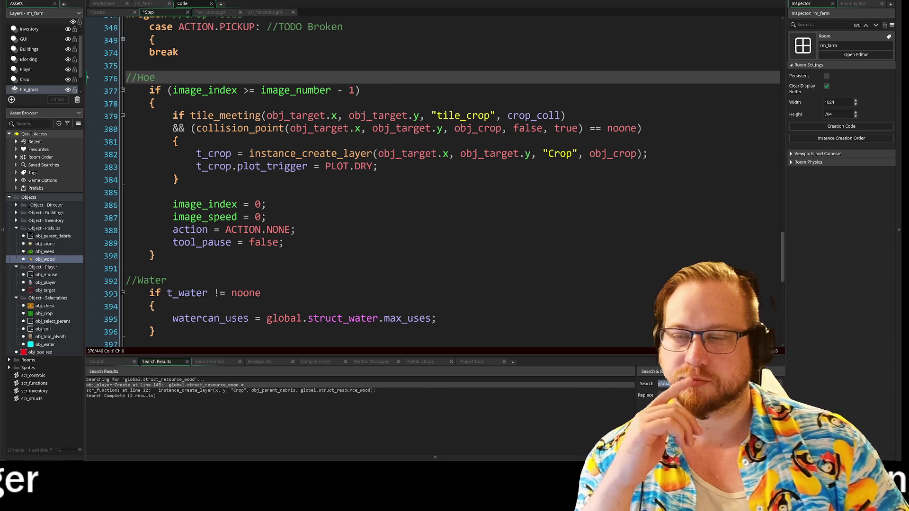
scroll(500, 175, up, 6)
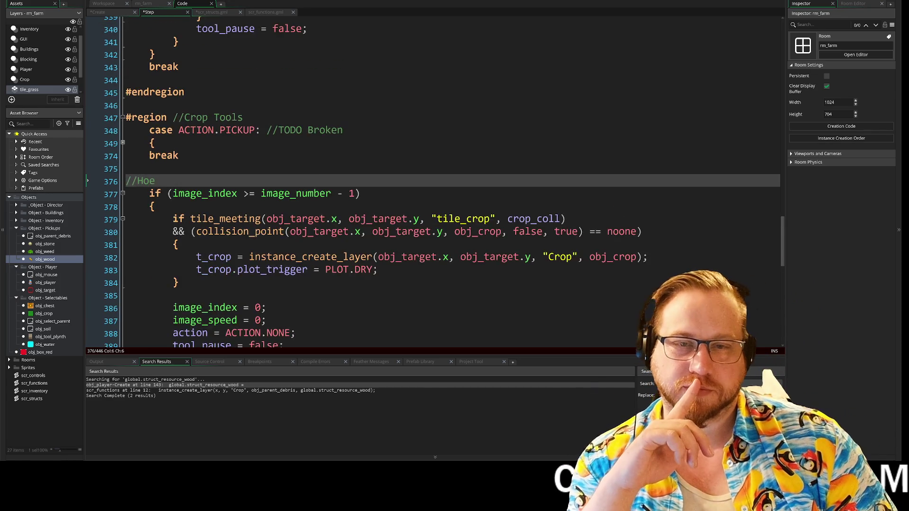
scroll(500, 175, down, 6)
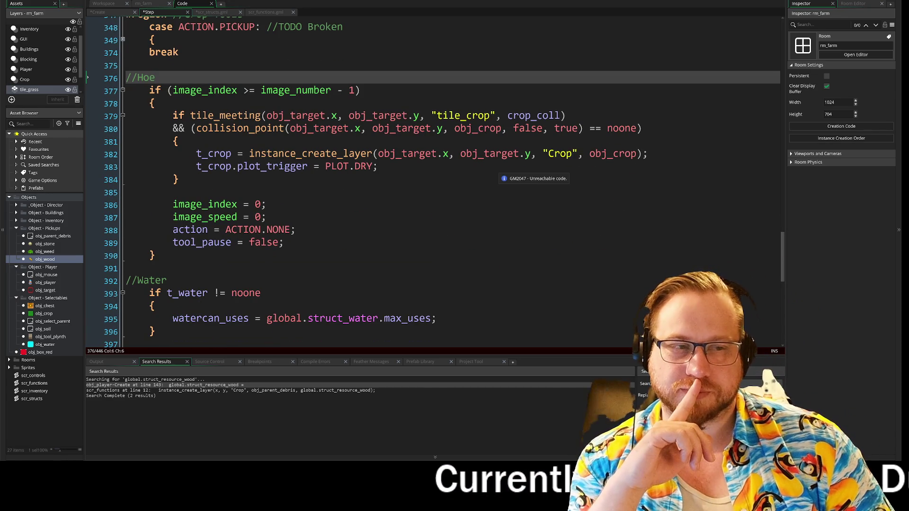
click(295, 229)
scroll(374, 220, down, 1)
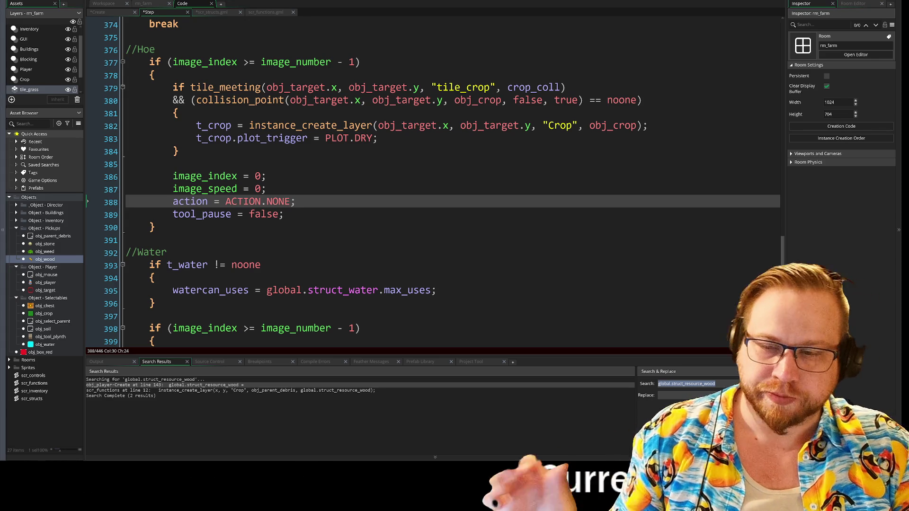
scroll(433, 182, down, 5)
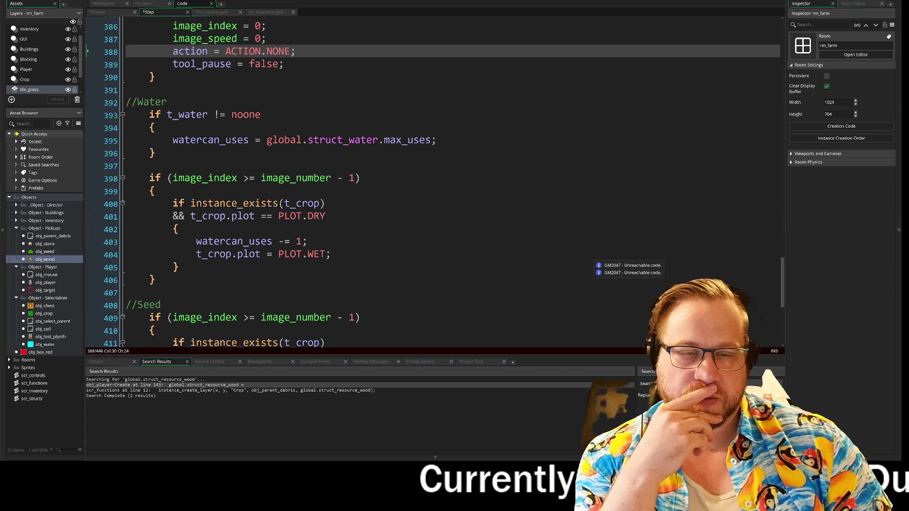
scroll(433, 182, down, 3)
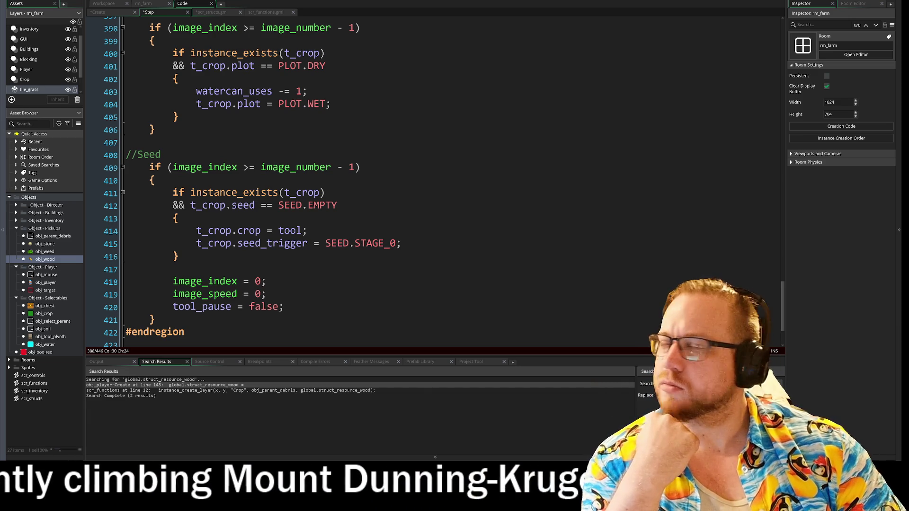
click(179, 219)
click(172, 270)
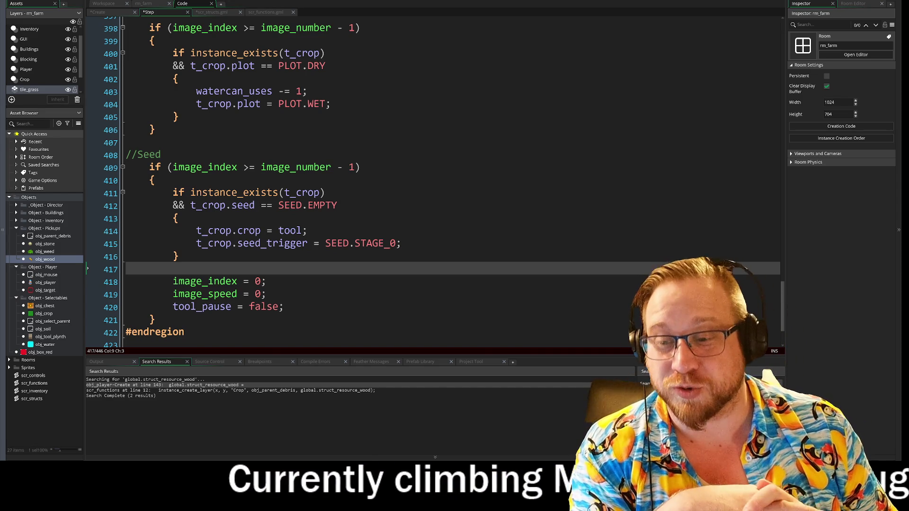
- Open the find-and-replace panel and move to the empty line 417 near the image_speed reset
key(ctrl+shift+f)
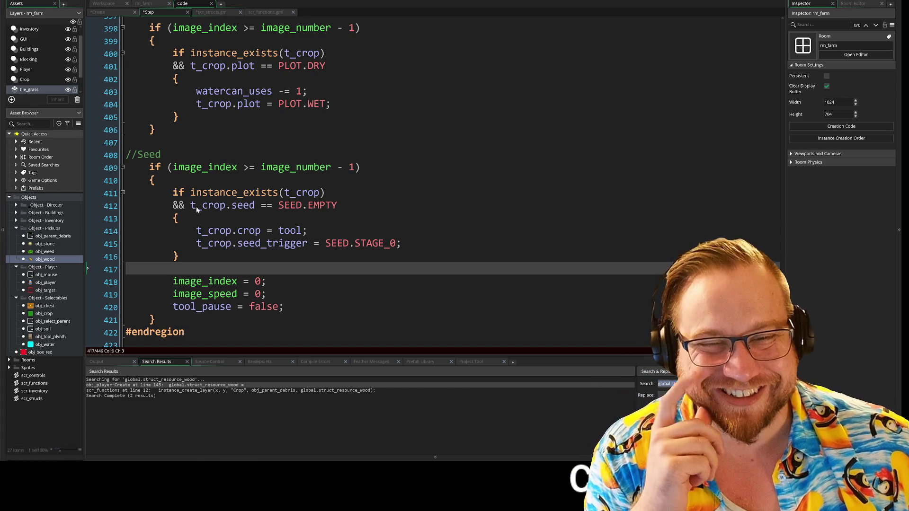
scroll(360, 182, down, 2)
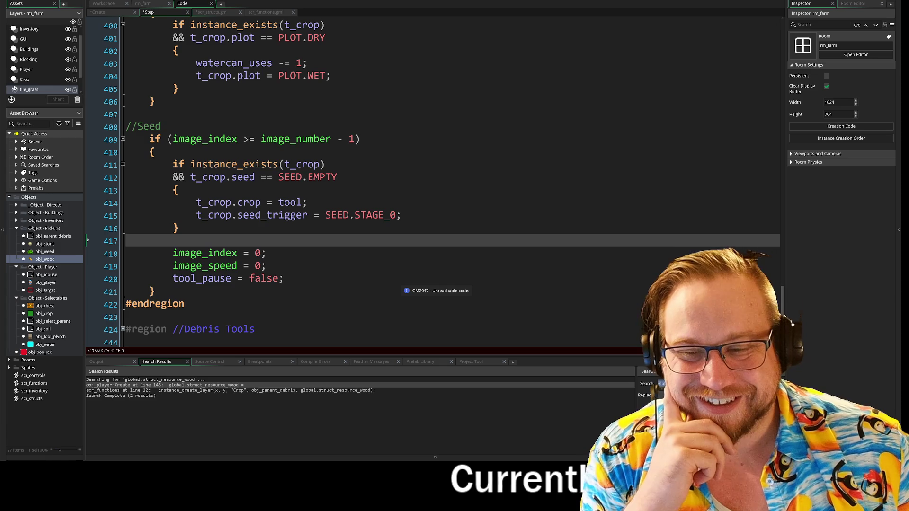
key(Down)
key(Down)
key(Down)
key(Up)
key(Up)
key(Up)
key(End)
key(Up)
key(Up)
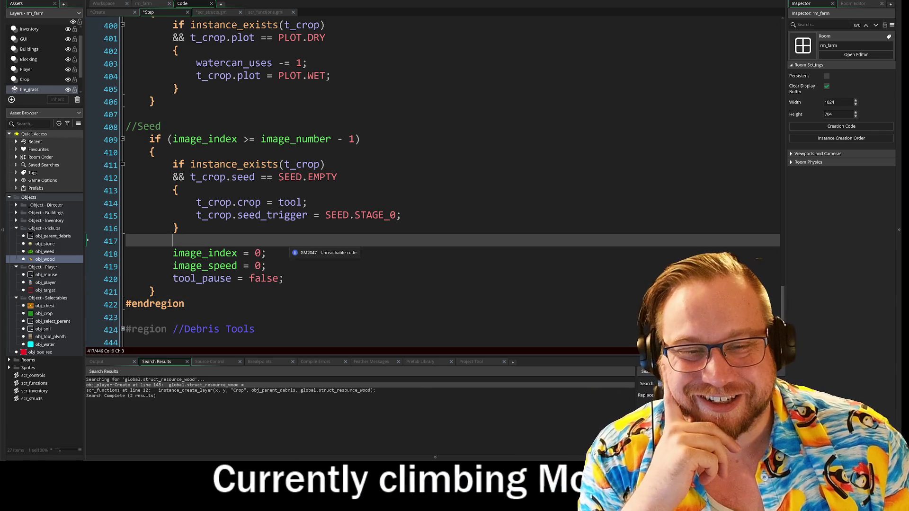
key(BackSpace)
key(BackSpace)
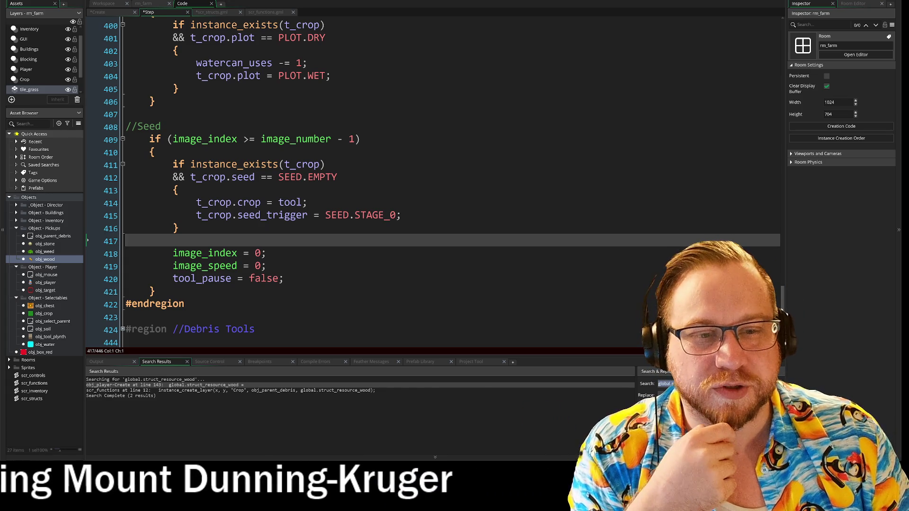
scroll(360, 180, up, 4)
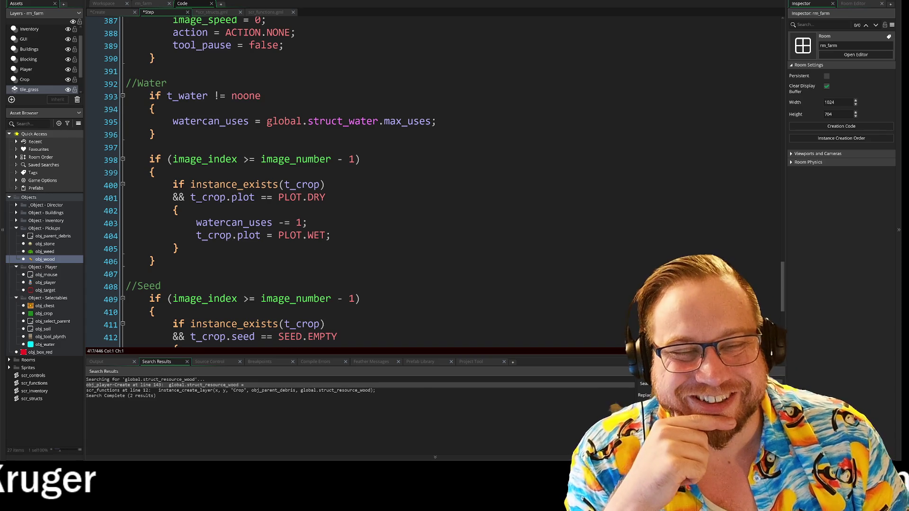
- Review the Hoe and Water blocks, then expand the collapsed #region //Debris Tools at line 424
scroll(360, 179, up, 3)
scroll(360, 180, up, 2)
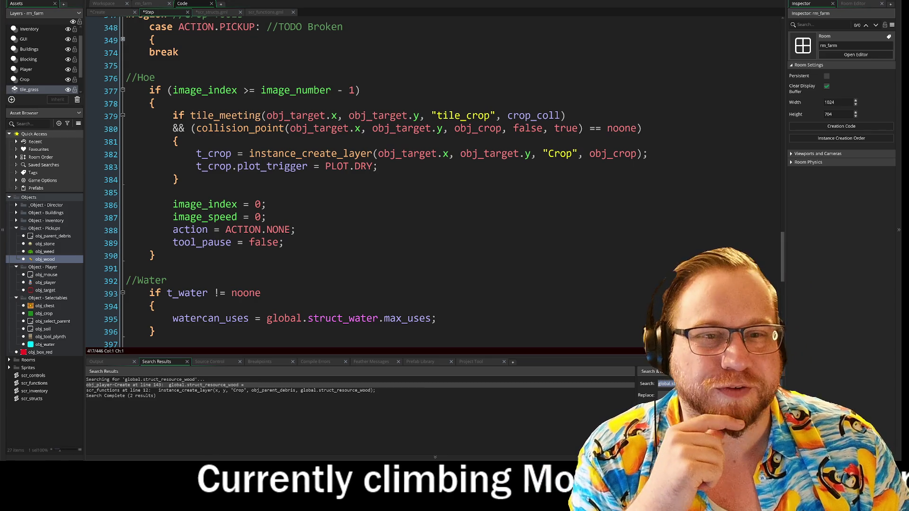
scroll(360, 180, up, 2)
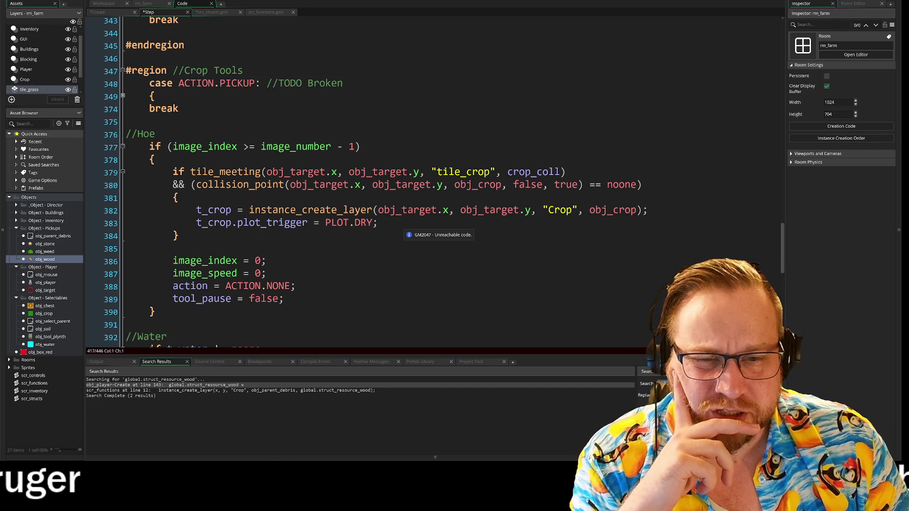
click(150, 249)
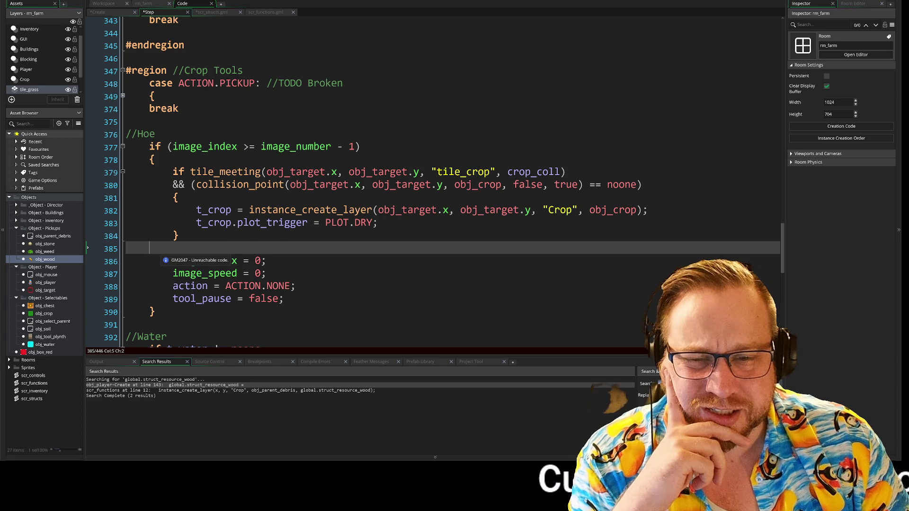
scroll(289, 275, down, 1)
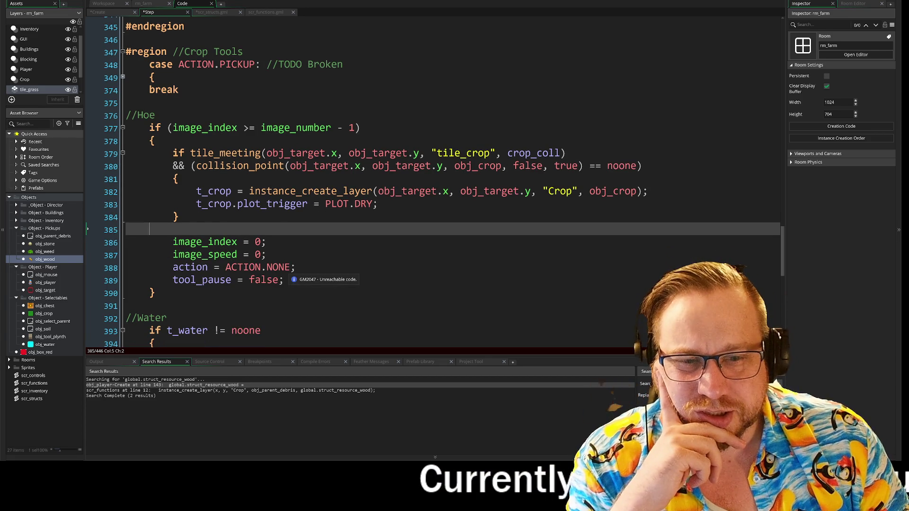
scroll(289, 275, down, 1)
scroll(436, 280, down, 3)
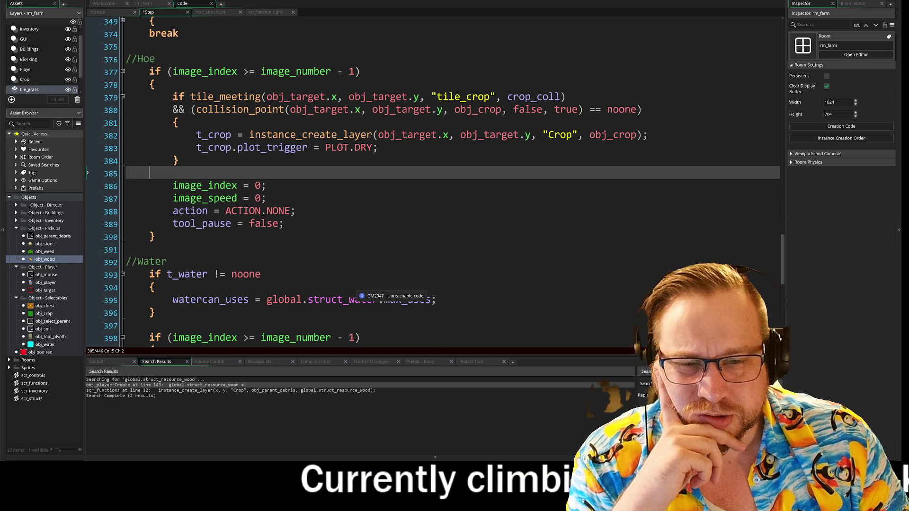
click(436, 280)
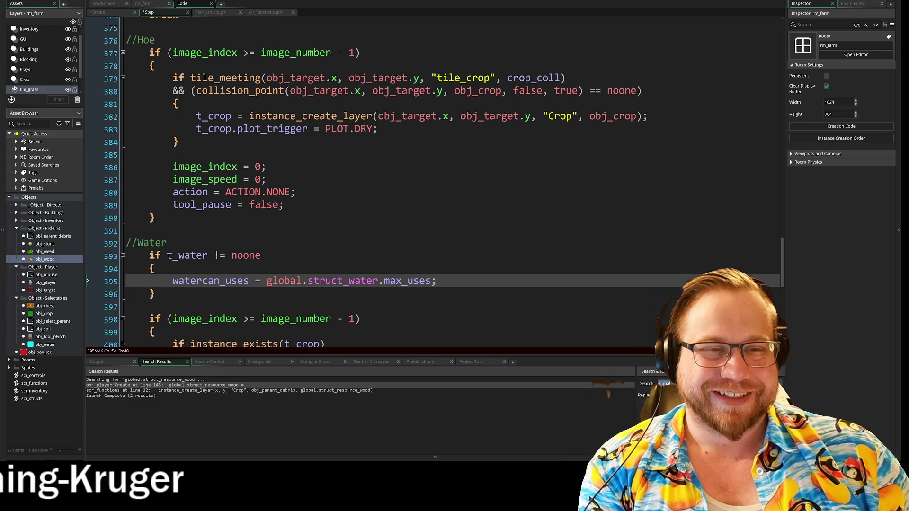
scroll(416, 234, down, 9)
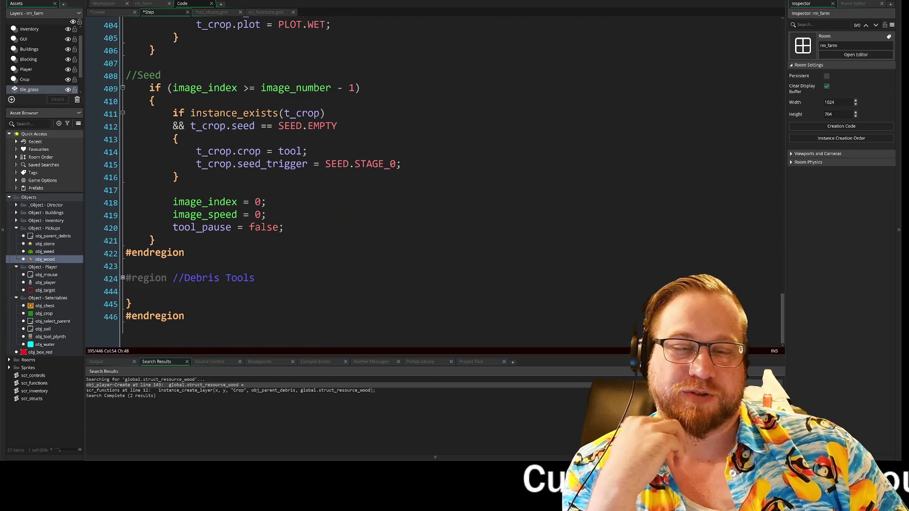
click(124, 281)
scroll(331, 189, down, 4)
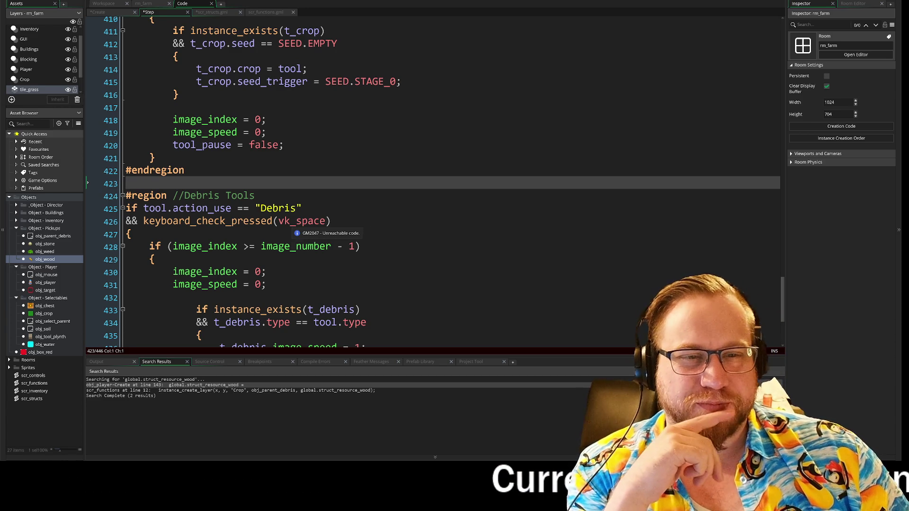
scroll(322, 210, up, 3)
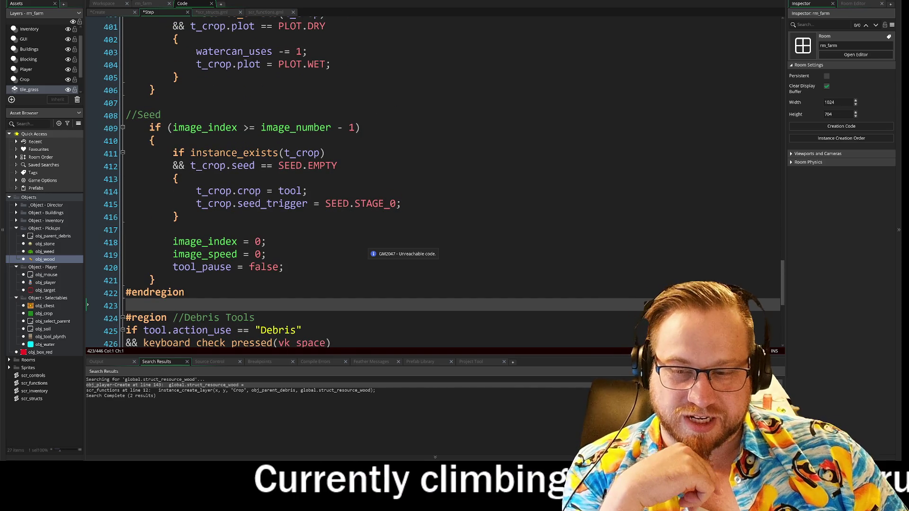
scroll(331, 179, up, 2)
scroll(332, 180, up, 5)
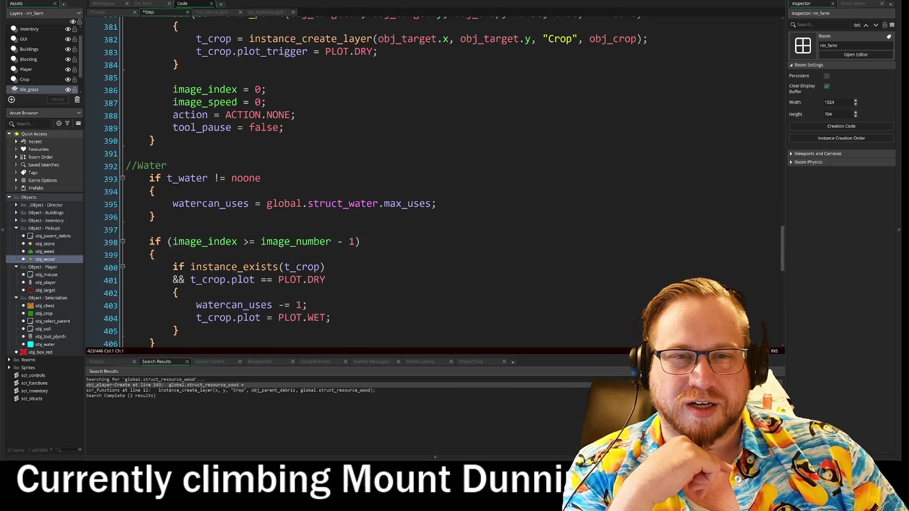
scroll(332, 180, up, 3)
scroll(331, 179, down, 1)
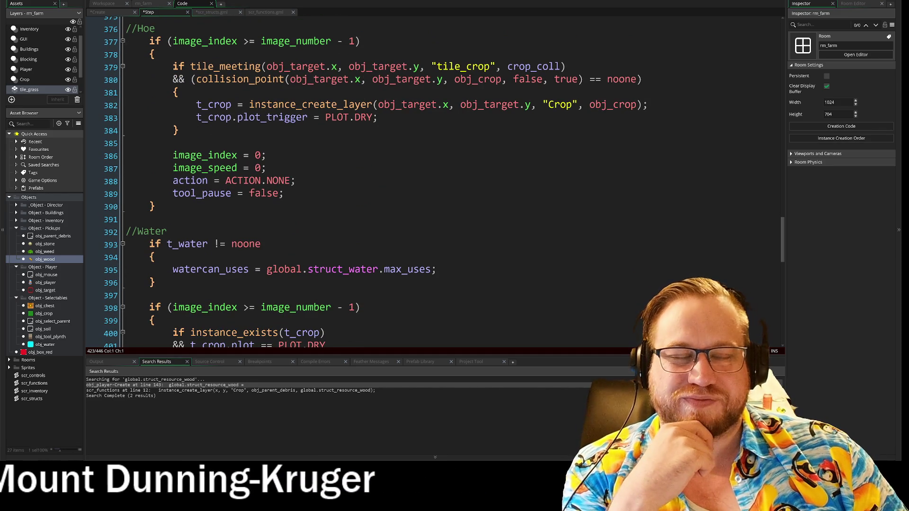
mouse_move(247, 244)
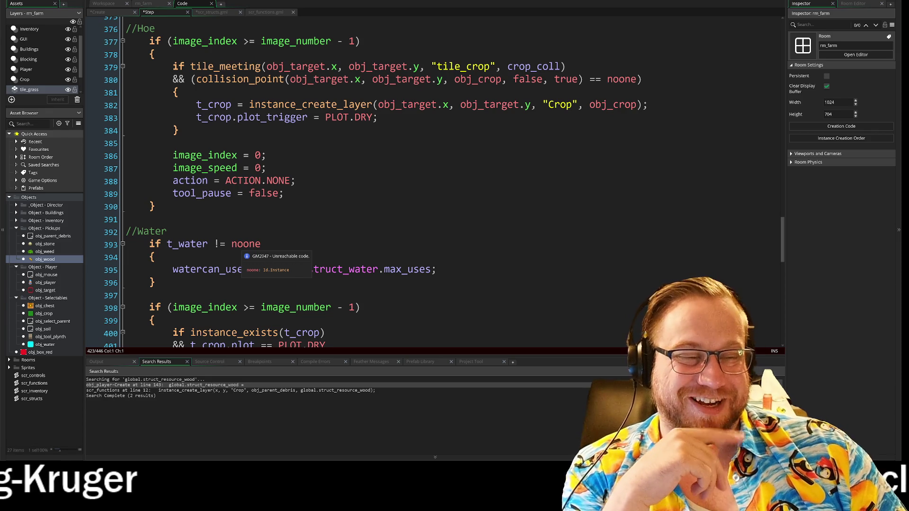
scroll(322, 242, up, 3)
scroll(322, 242, down, 1)
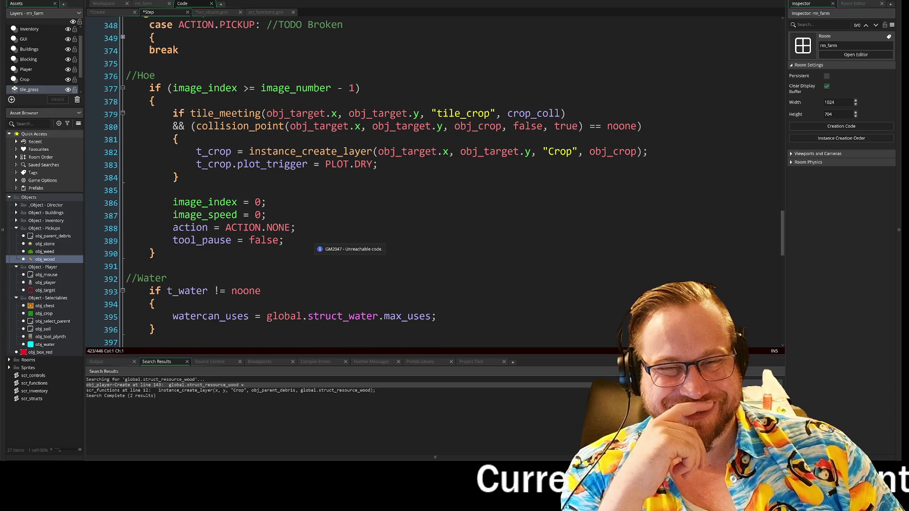
scroll(322, 242, down, 1)
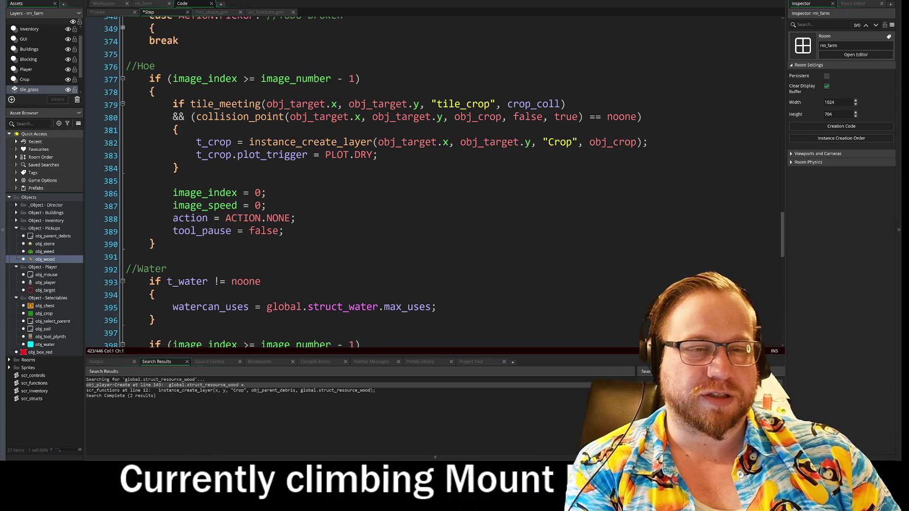
click(149, 181)
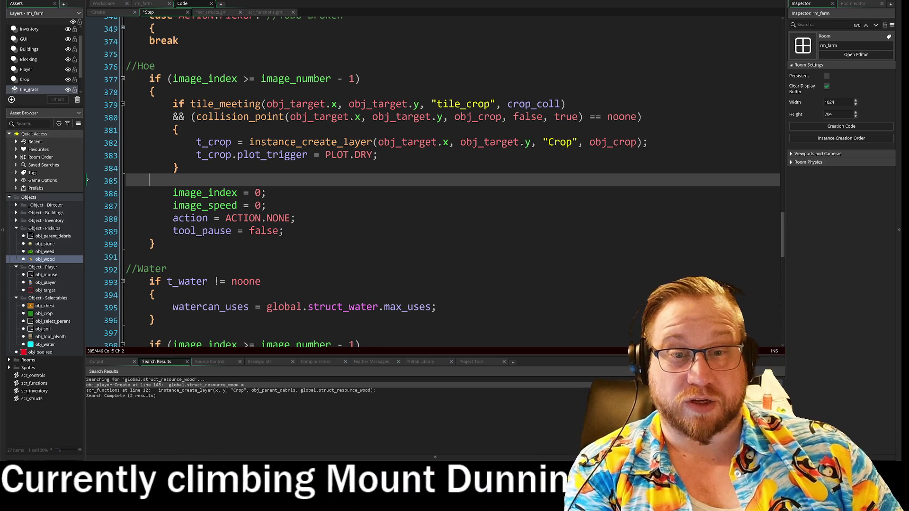
key(Down)
key(Down)
key(Down)
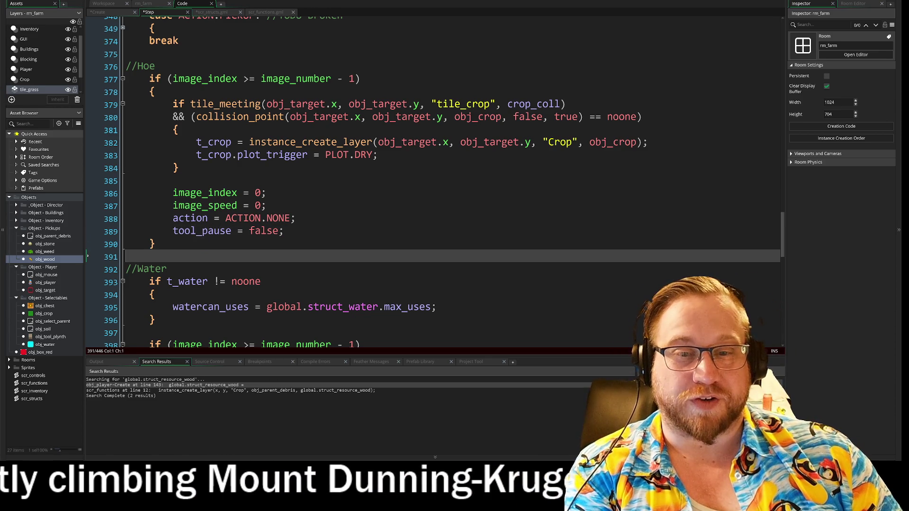
click(303, 218)
click(303, 231)
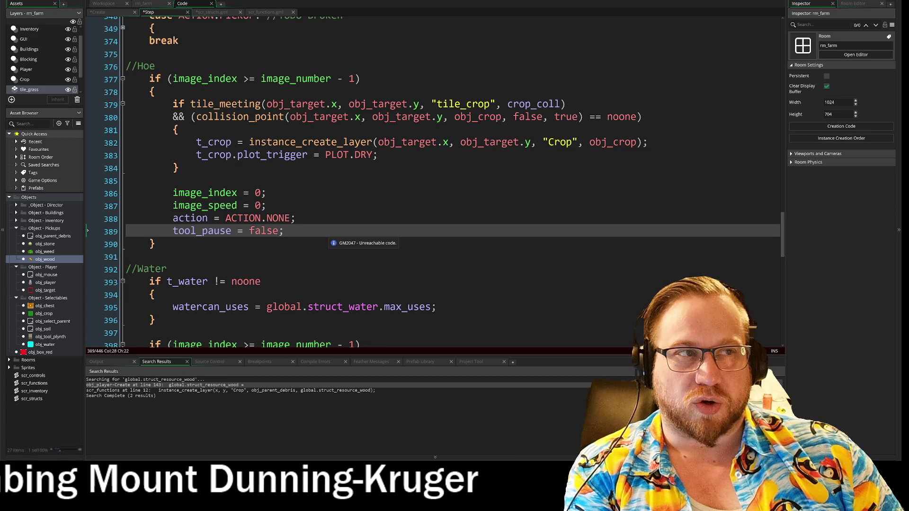